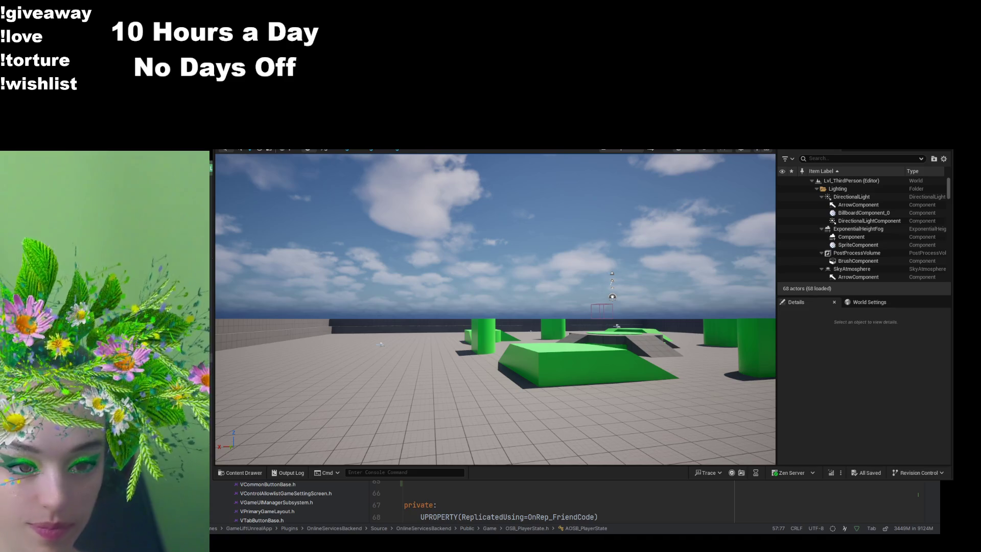
# Step: Work on the OnRep_AllowedEmotes() declaration, which broadcasts OnAllowedEmotesChanged, in OSB_PlayerState.h
pyautogui.press('pageup')
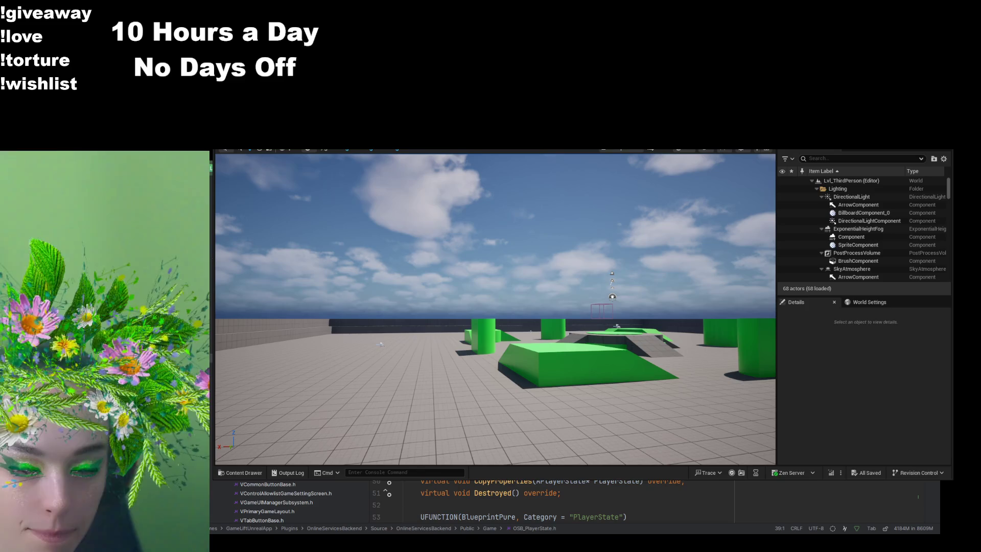
pyautogui.scroll(-6, 511, 501)
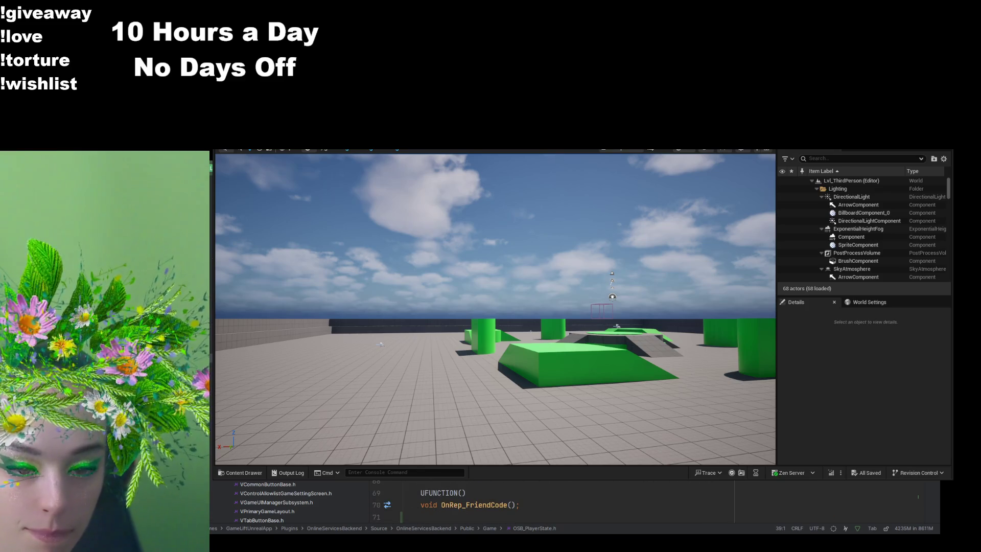
pyautogui.click(519, 505)
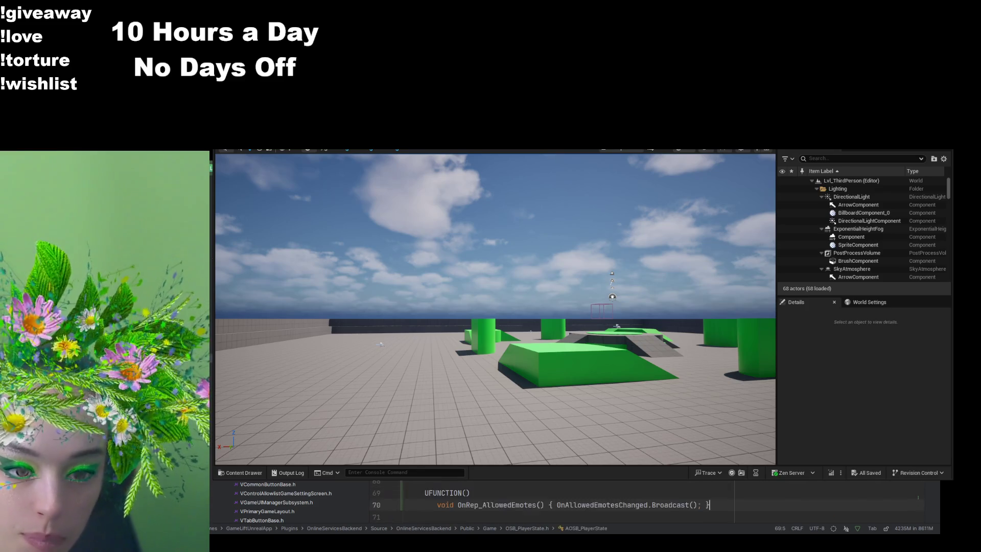
pyautogui.scroll(-2, 511, 504)
pyautogui.scroll(-1, 511, 503)
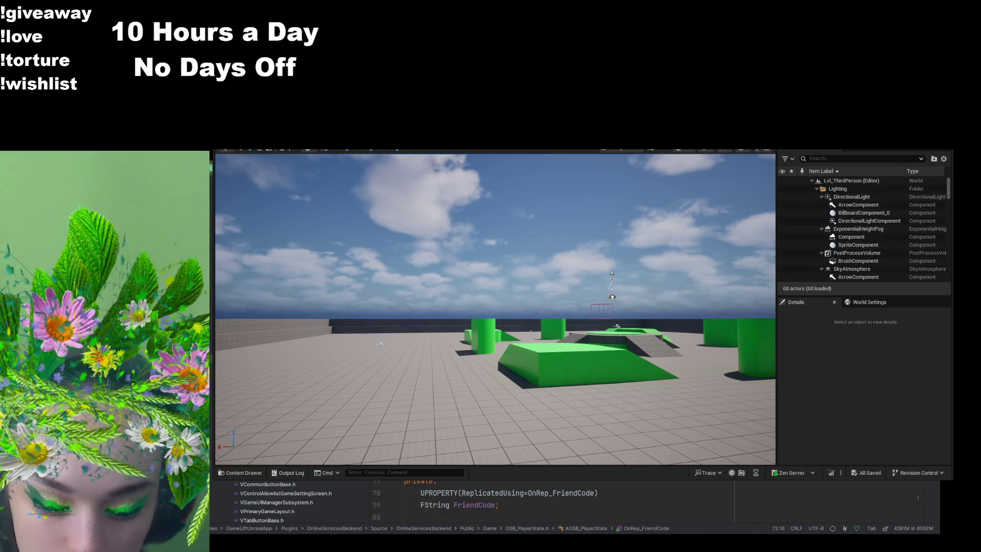
# Step: Check GetLifetimeReplicatedProps in the .cpp, then return to the AllowedEmotes declaration in the header
pyautogui.hotkey('ctrl', 'b')
pyautogui.scroll(-3, 562, 503)
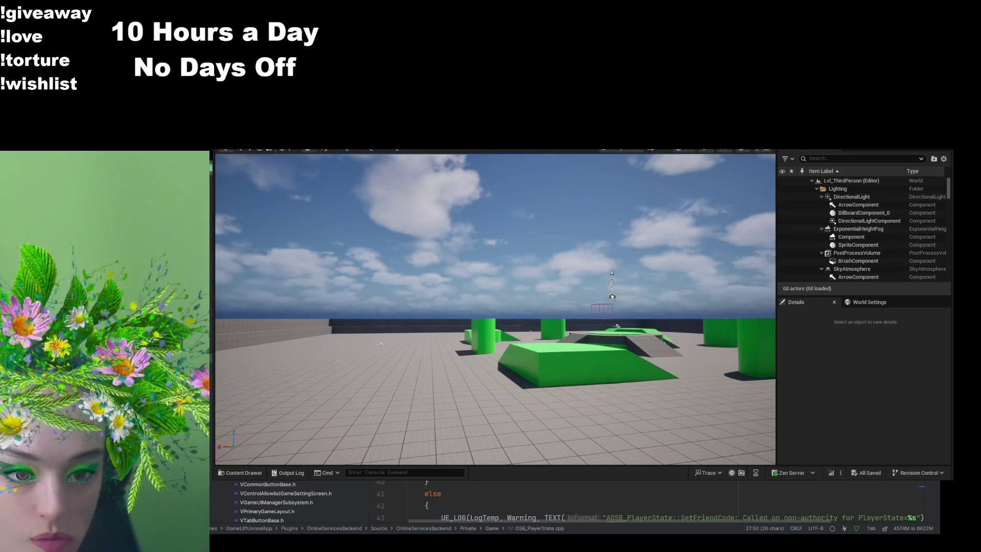
pyautogui.press('Down')
pyautogui.press('Down')
pyautogui.press('Down')
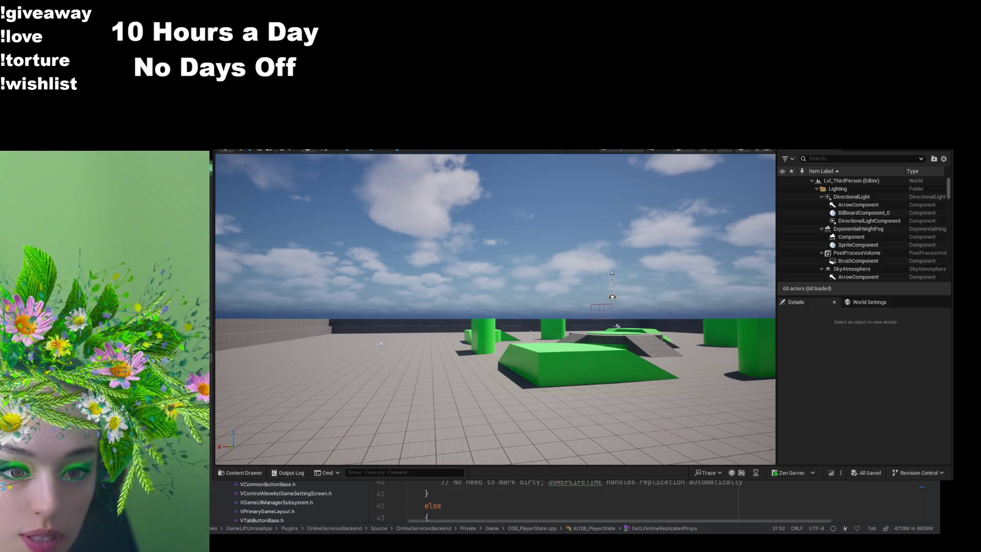
pyautogui.hotkey('ctrl', 'w')
pyautogui.press('Right')
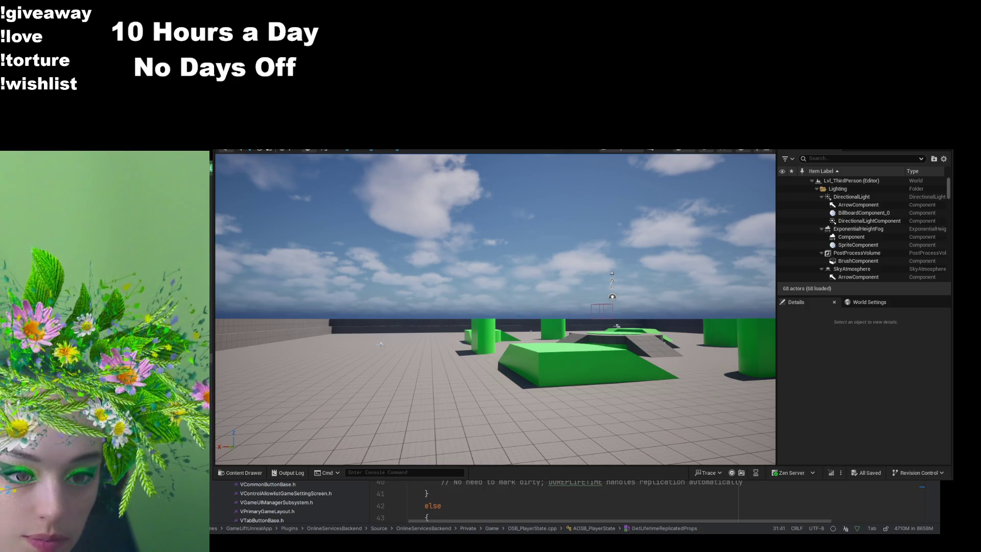
pyautogui.hotkey('ctrl', 'Left')
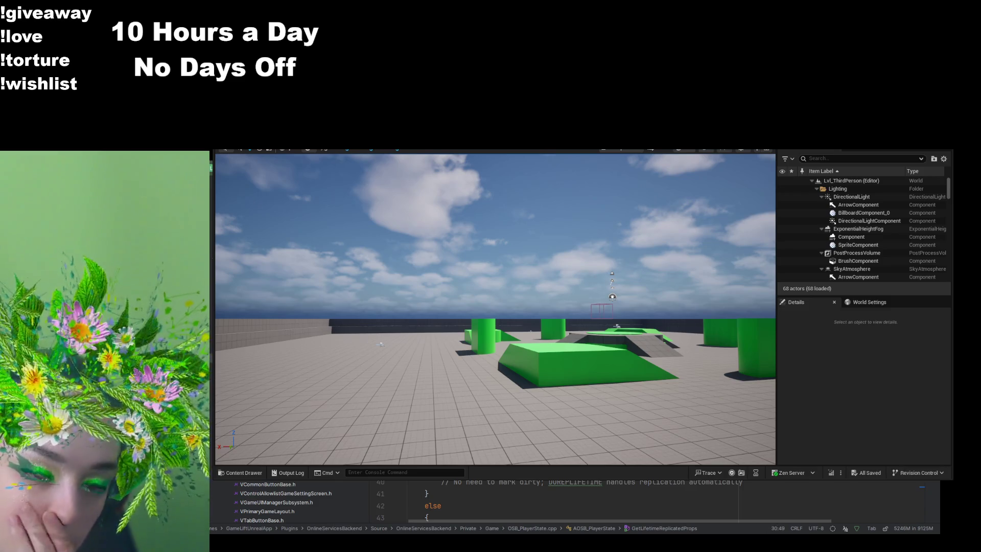
pyautogui.press('F12')
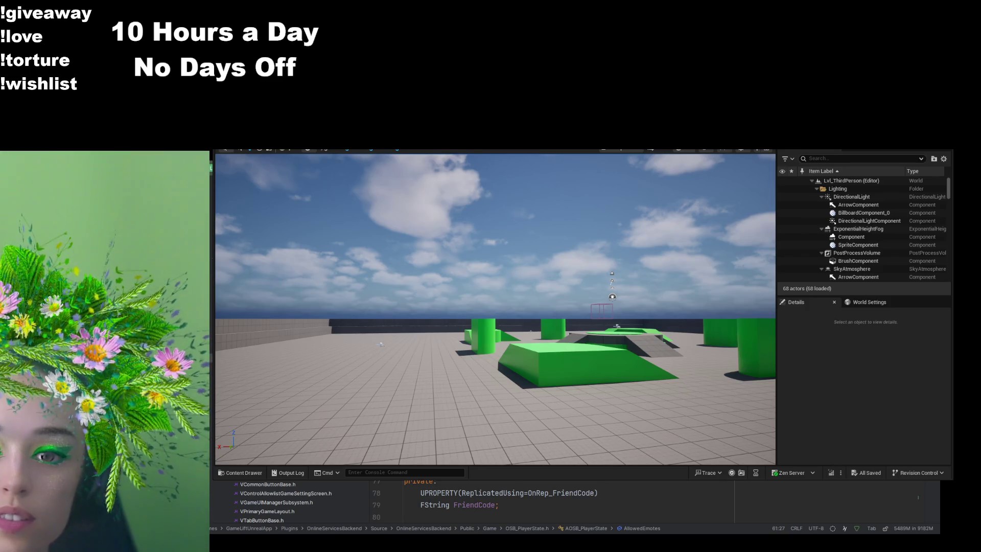
# Step: Review the Cheer and Headpat tags and the AddDynamic binding in VControlsWidget.h and .cpp
pyautogui.scroll(5, 276, 501)
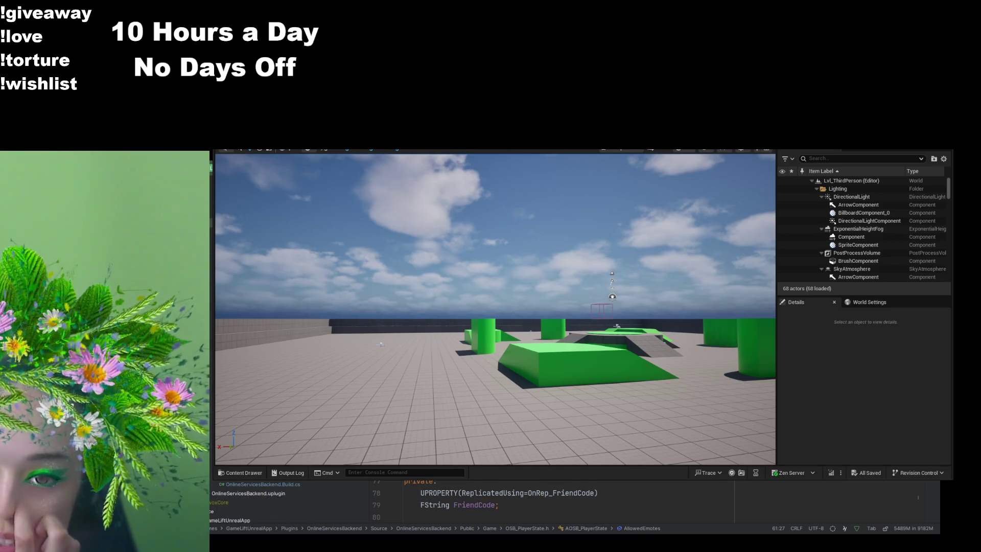
pyautogui.hotkey('ctrl', 'alt', 'Left')
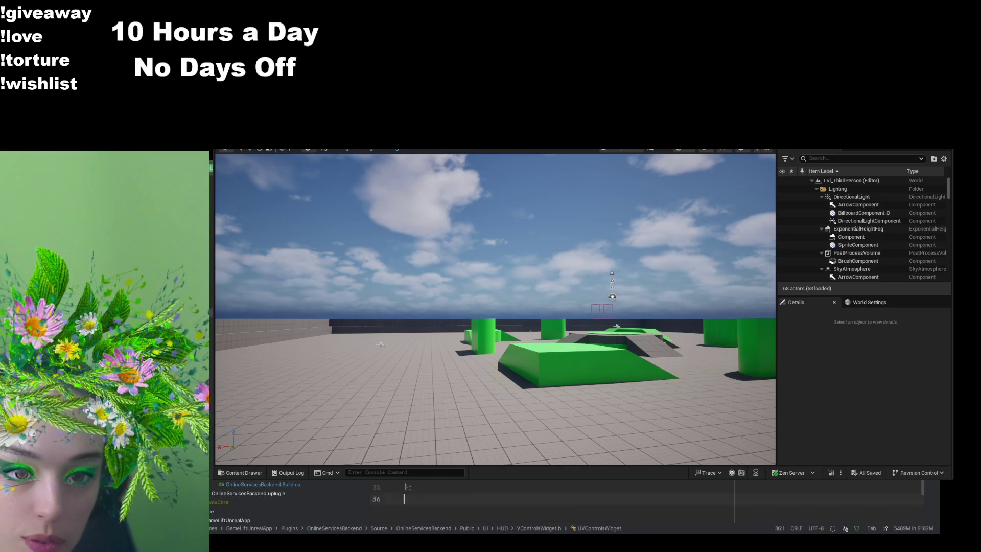
pyautogui.scroll(-3, 562, 503)
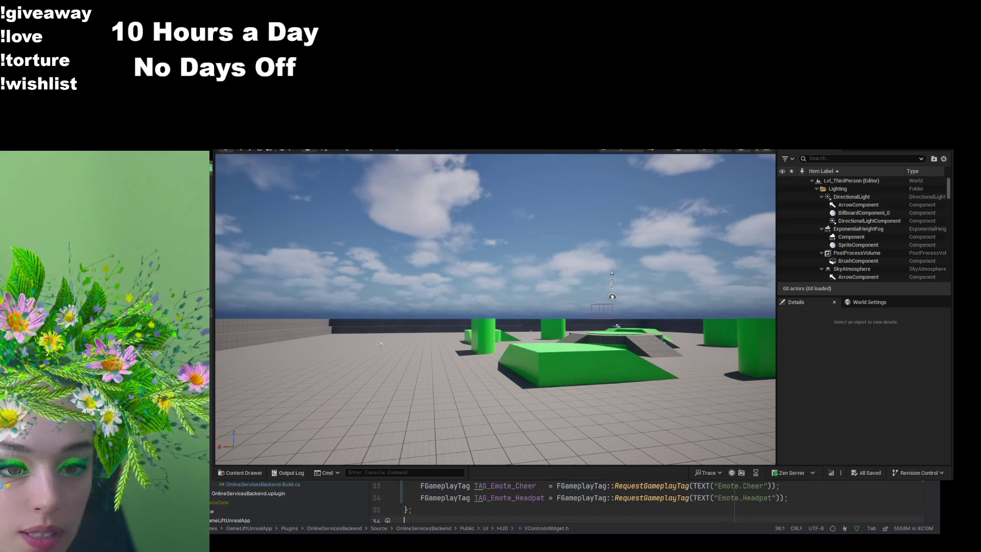
pyautogui.scroll(-1, 563, 498)
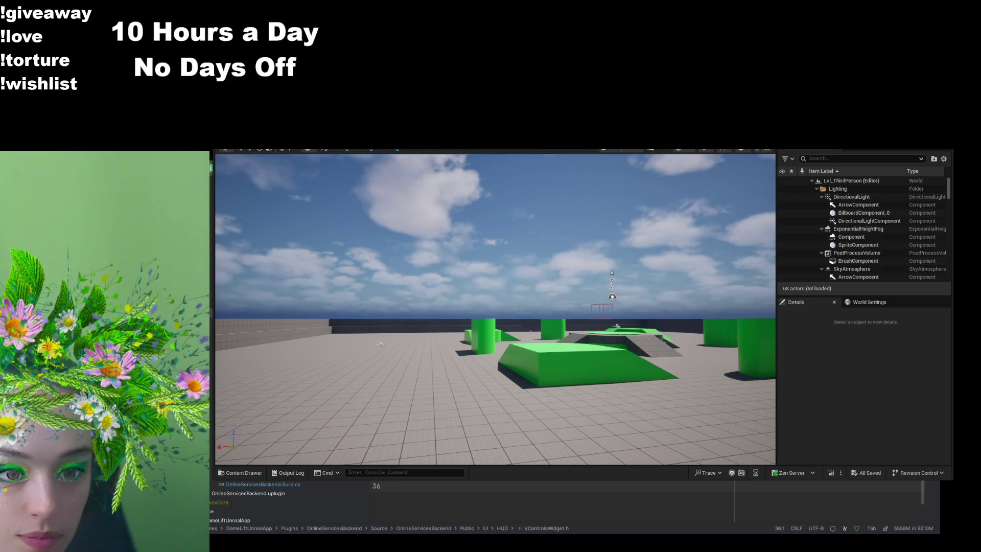
pyautogui.hotkey('ctrl', 'alt', 'Home')
pyautogui.scroll(15, 562, 498)
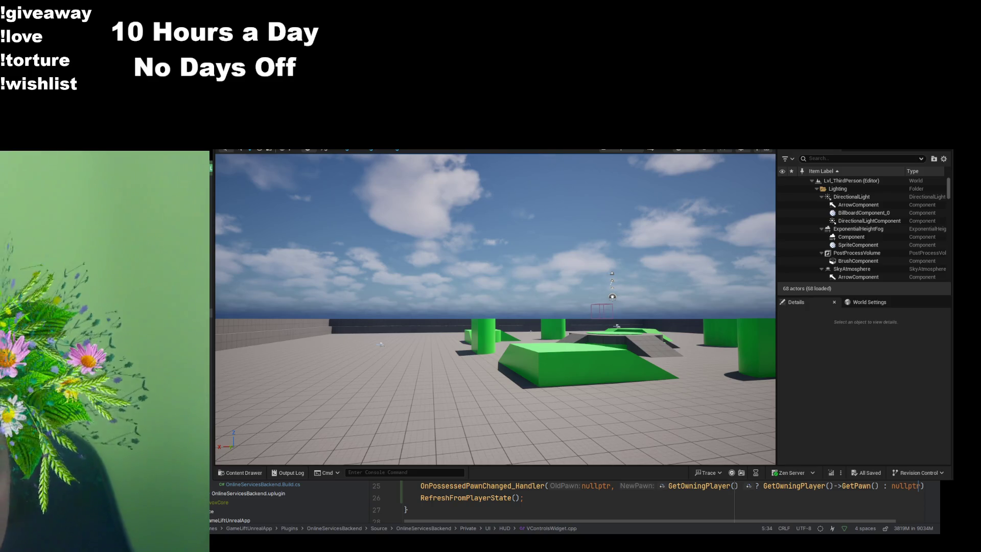
pyautogui.scroll(-17, 562, 500)
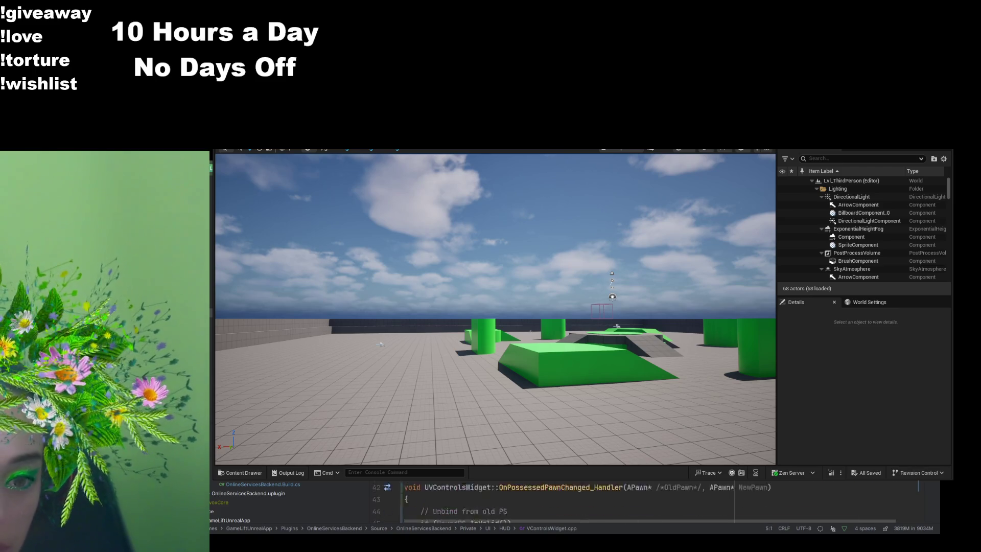
pyautogui.scroll(4, 562, 498)
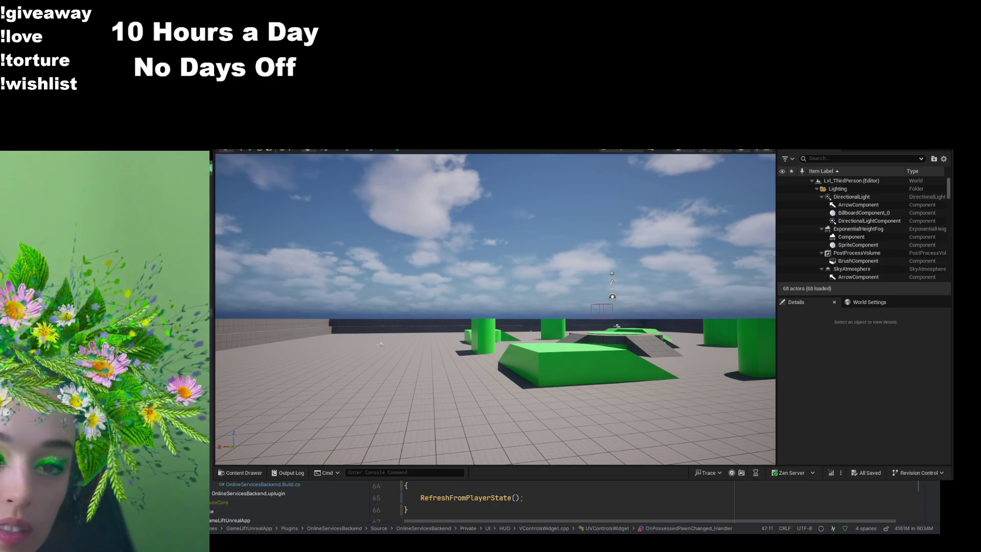
pyautogui.scroll(3, 562, 498)
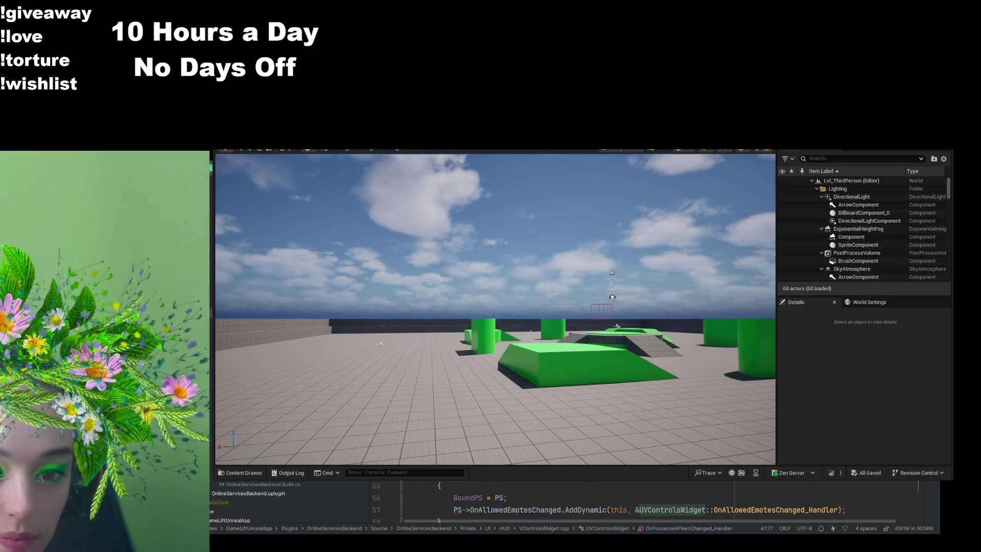
# Step: Edit the BoundPS player-state member declaration in the controls widget header
pyautogui.press('Home')
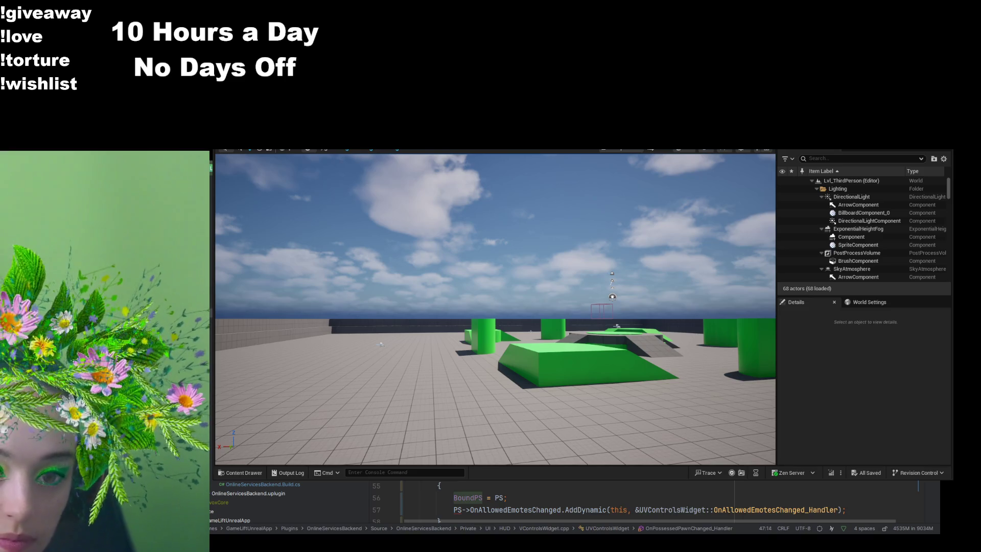
pyautogui.hotkey('alt', 'Up')
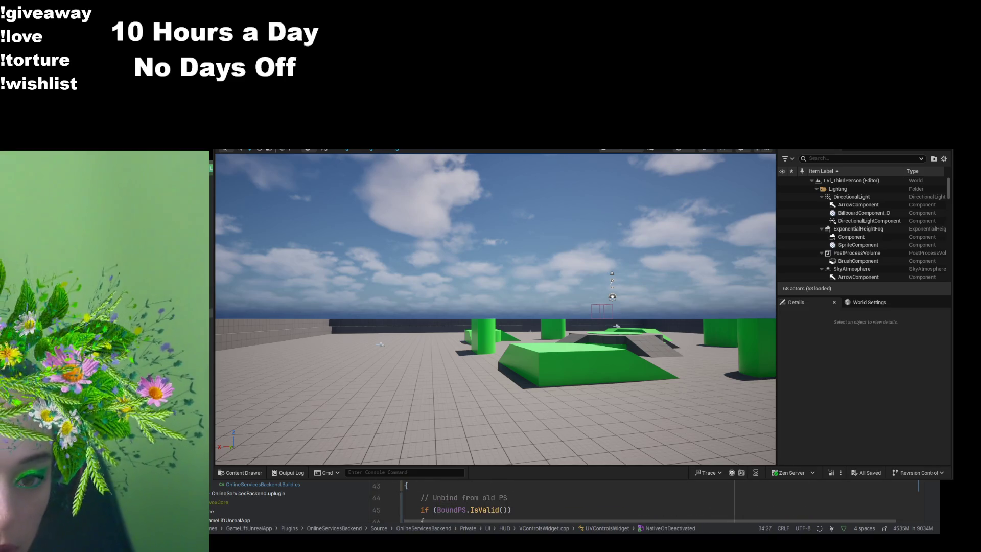
pyautogui.hotkey('alt', 'Up')
pyautogui.hotkey('alt', 'o')
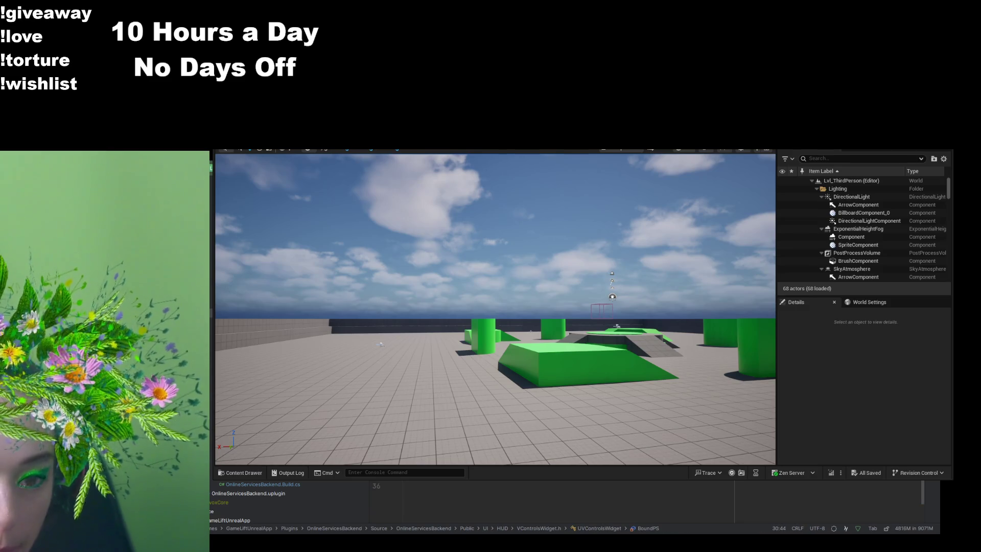
pyautogui.hotkey('ctrl', 'Left')
pyautogui.hotkey('ctrl', 'Left')
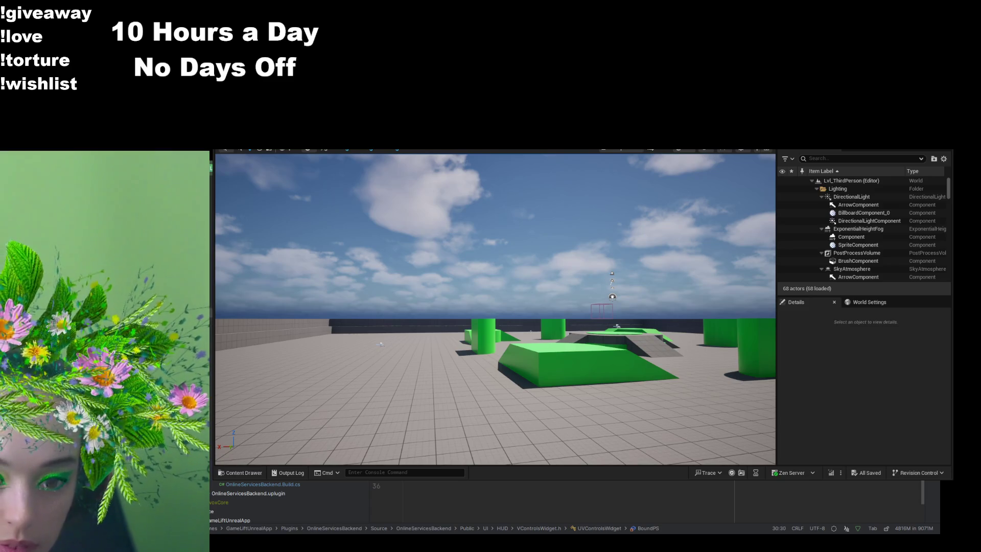
pyautogui.hotkey('ctrl', 'Left')
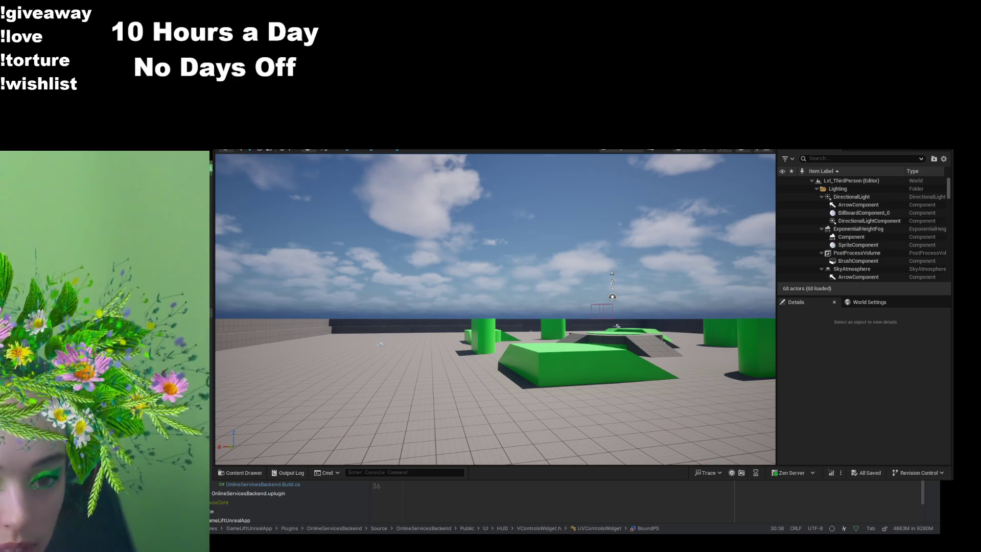
pyautogui.press('Up')
pyautogui.press('Up')
pyautogui.press('Home')
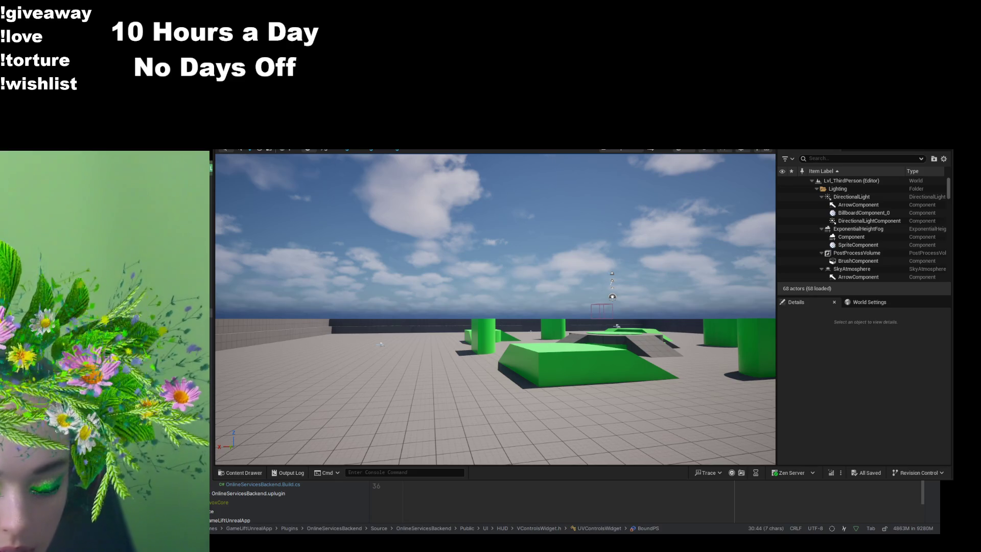
pyautogui.press('Down')
pyautogui.press('Down')
pyautogui.press('End')
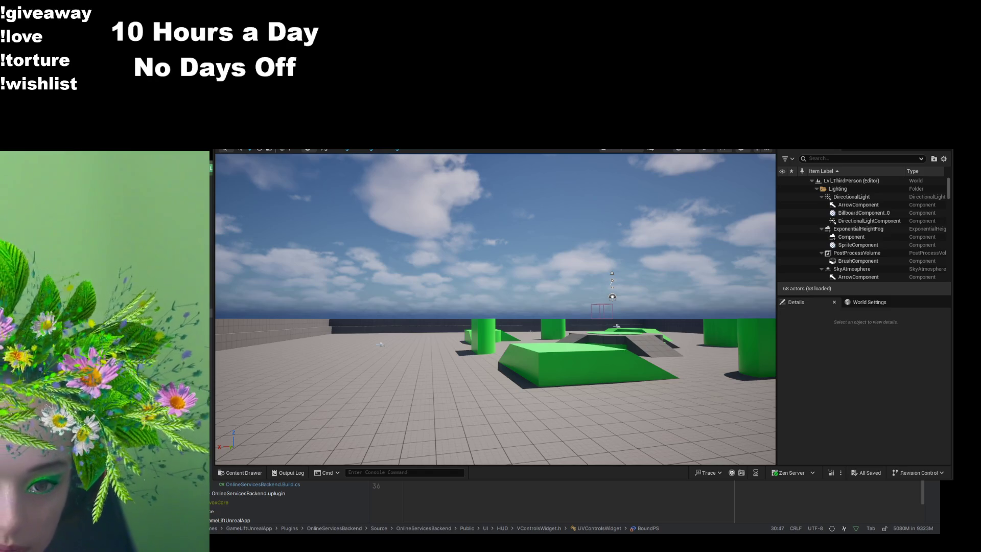
pyautogui.press('Down')
pyautogui.press('Down')
pyautogui.press('Down')
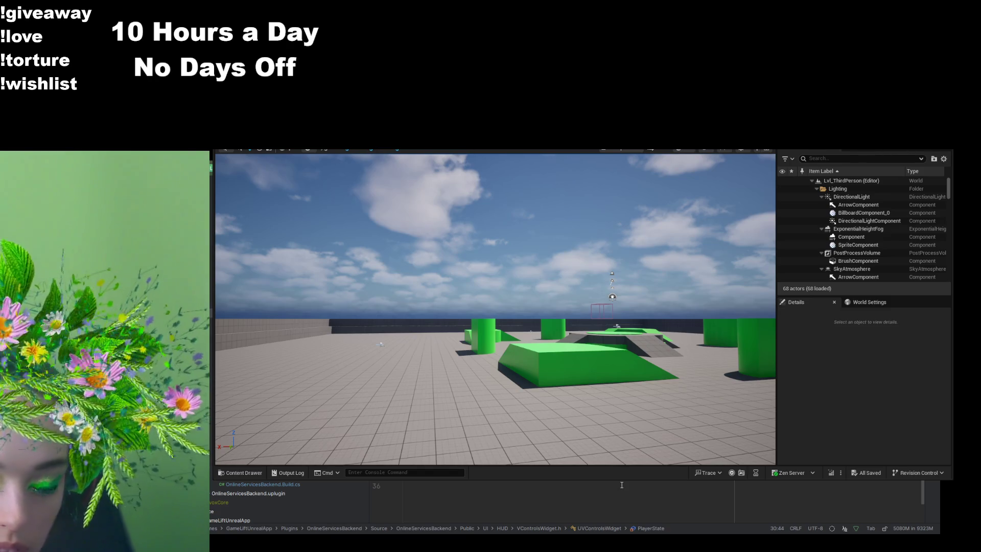
# Step: Add two new unbind lines to NativeOnDeactivated in VControlsWidget.cpp
pyautogui.scroll(-2, 622, 484)
pyautogui.hotkey('ctrl', 'Tab')
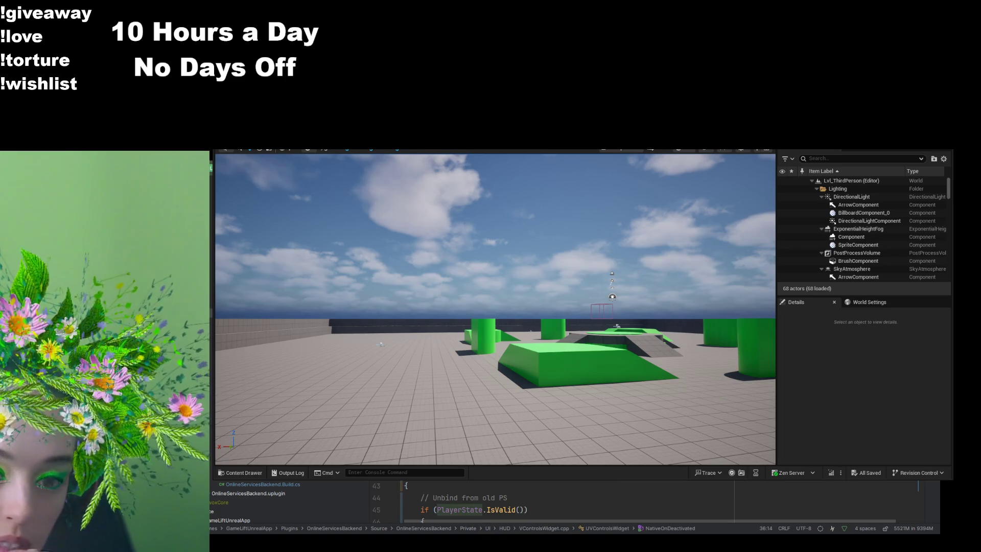
pyautogui.hotkey('ctrl', 'd')
pyautogui.hotkey('ctrl', 'd')
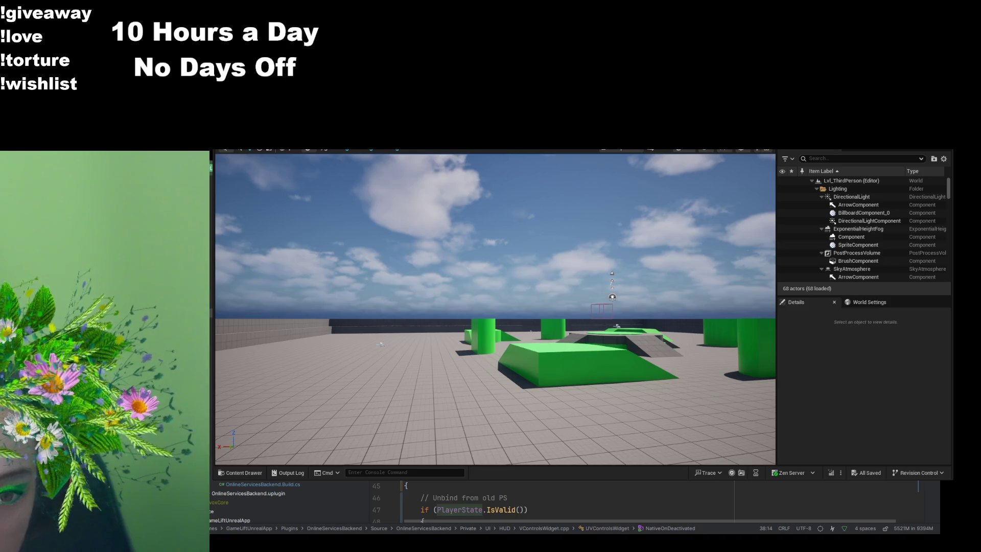
pyautogui.press('Down')
pyautogui.press('Down')
pyautogui.scroll(7, 562, 501)
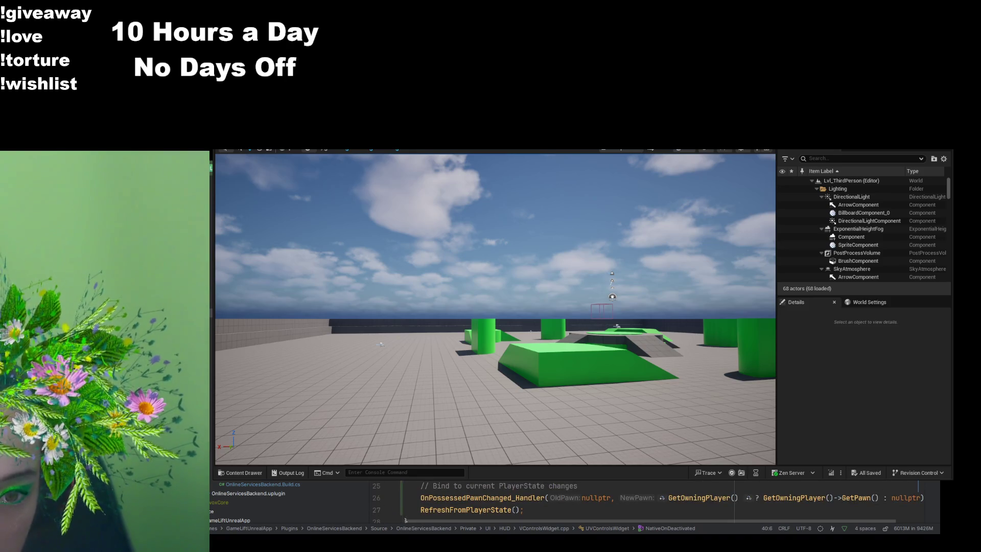
pyautogui.scroll(-6, 563, 501)
pyautogui.hotkey('shift', 'F3')
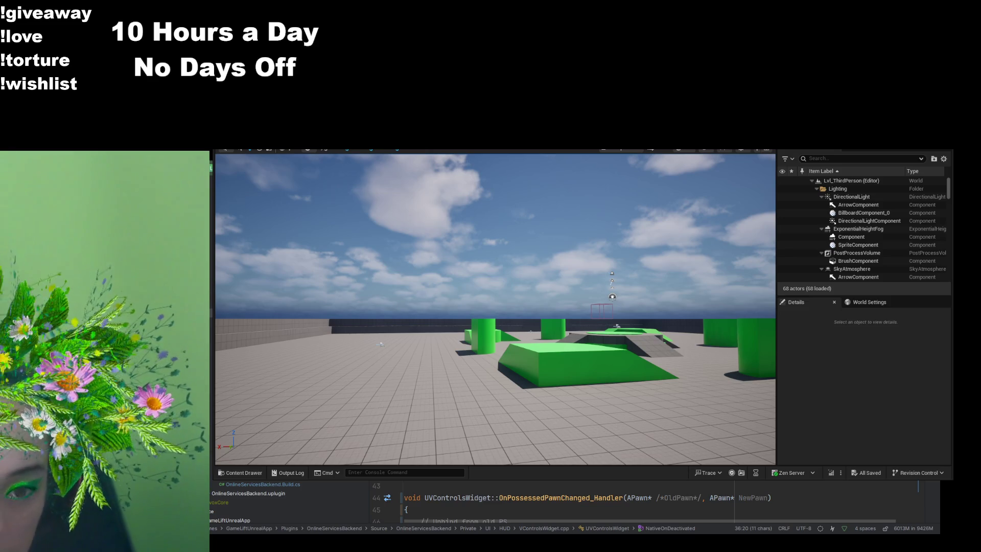
pyautogui.scroll(6, 563, 501)
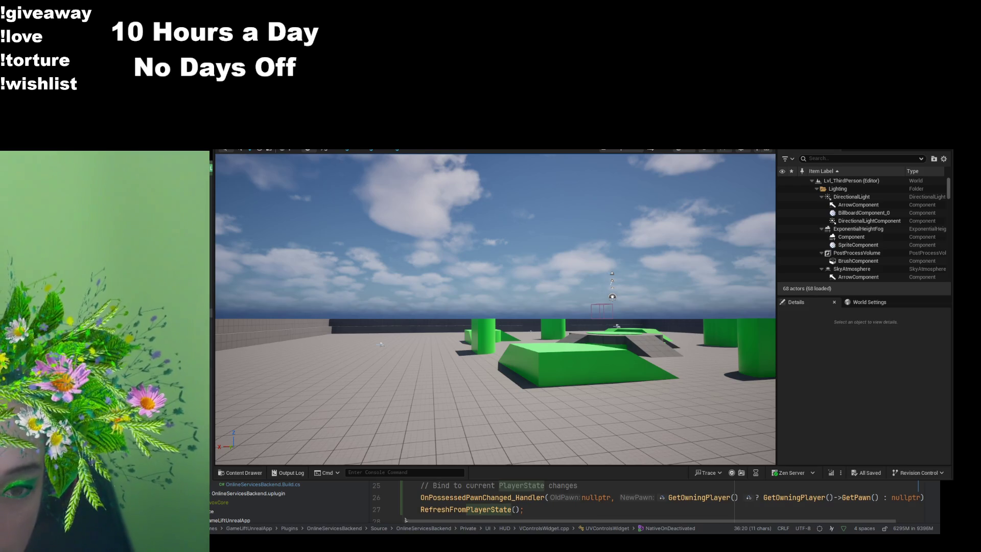
pyautogui.scroll(-6, 562, 501)
pyautogui.click(428, 390)
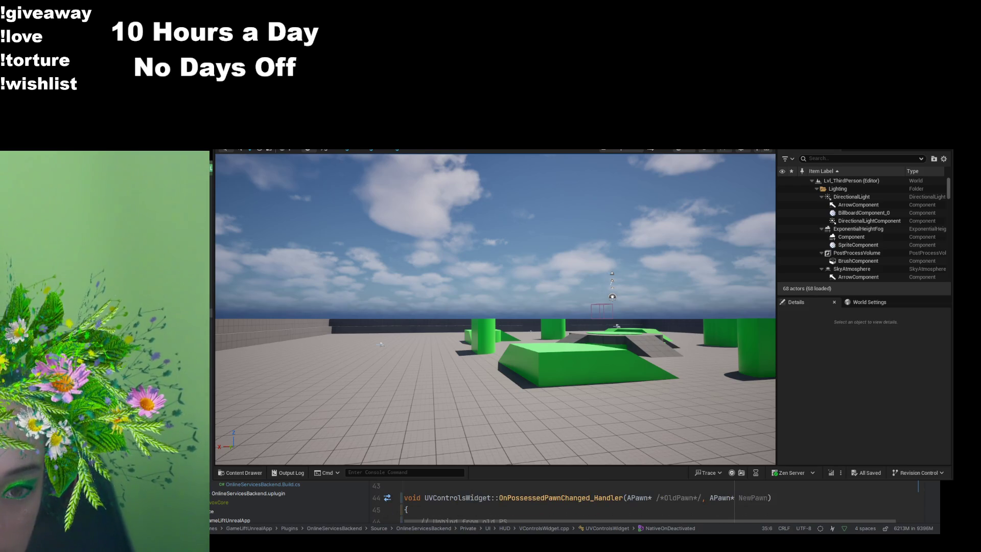
pyautogui.hotkey('ctrl', 'alt', 'Left')
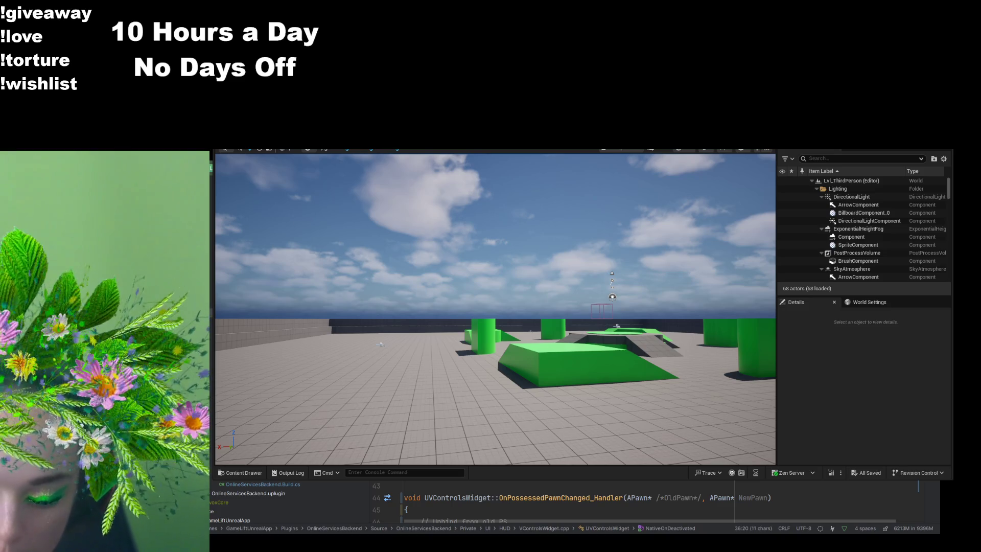
pyautogui.press('Escape')
# Step: Step through the Cheer check and OnAllowedEmotesChanged_Handler into Controller.h's OnPossessedPawnChanged
pyautogui.hotkey('ctrl', 'alt', 'Left')
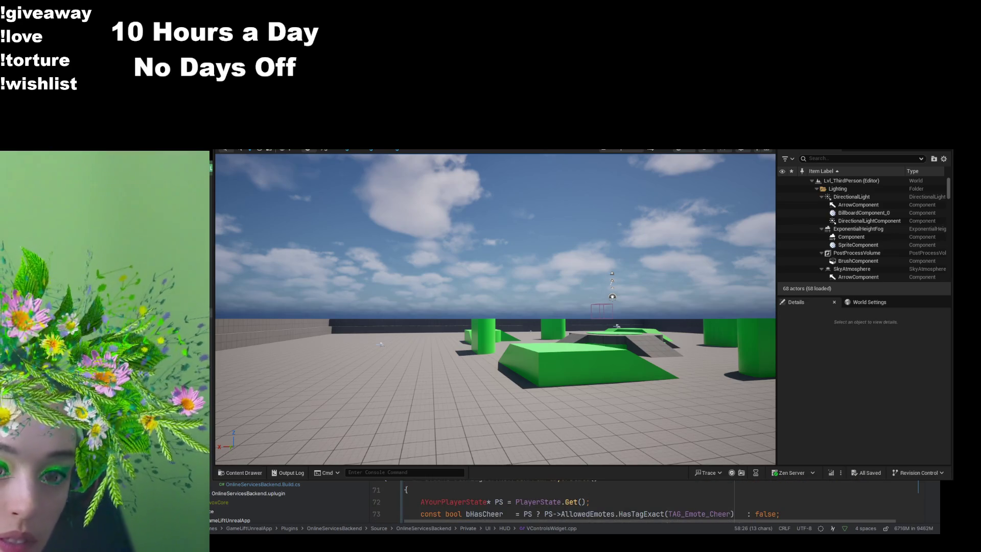
pyautogui.hotkey('ctrl', 'alt', 'Left')
pyautogui.hotkey('ctrl', 'alt', 'Left')
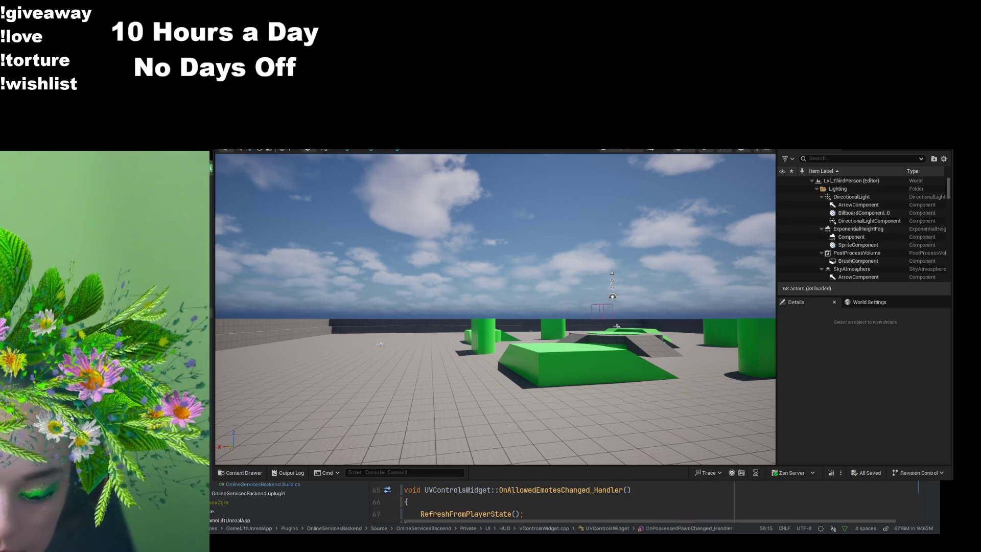
pyautogui.press('Right')
pyautogui.press('Right')
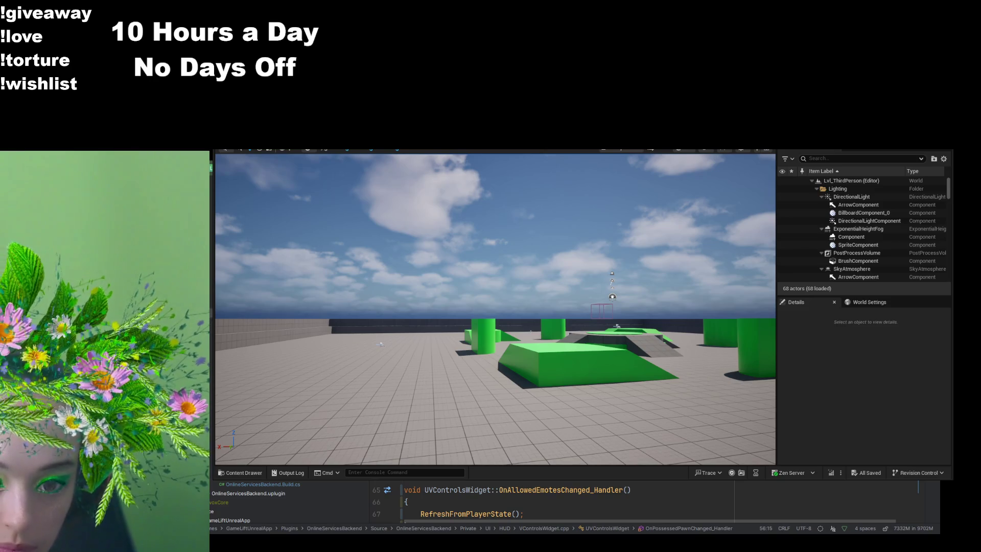
pyautogui.hotkey('ctrl', 'Right')
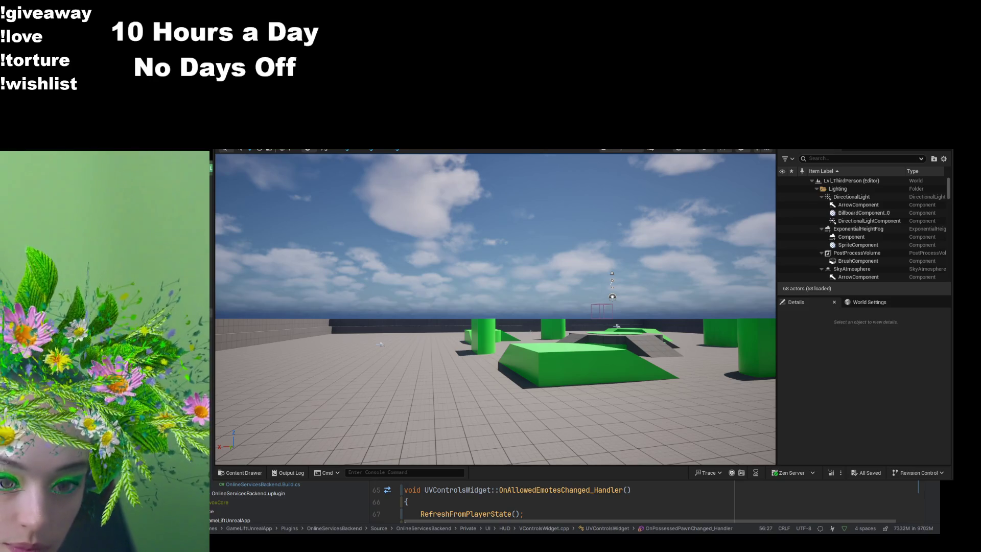
pyautogui.press('Up')
pyautogui.press('Up')
pyautogui.press('Up')
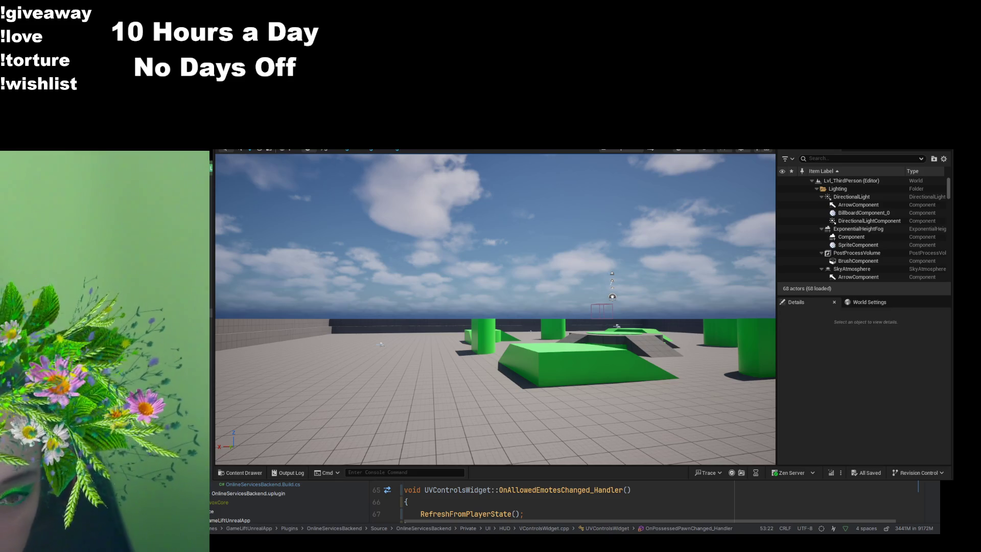
pyautogui.scroll(13, 562, 500)
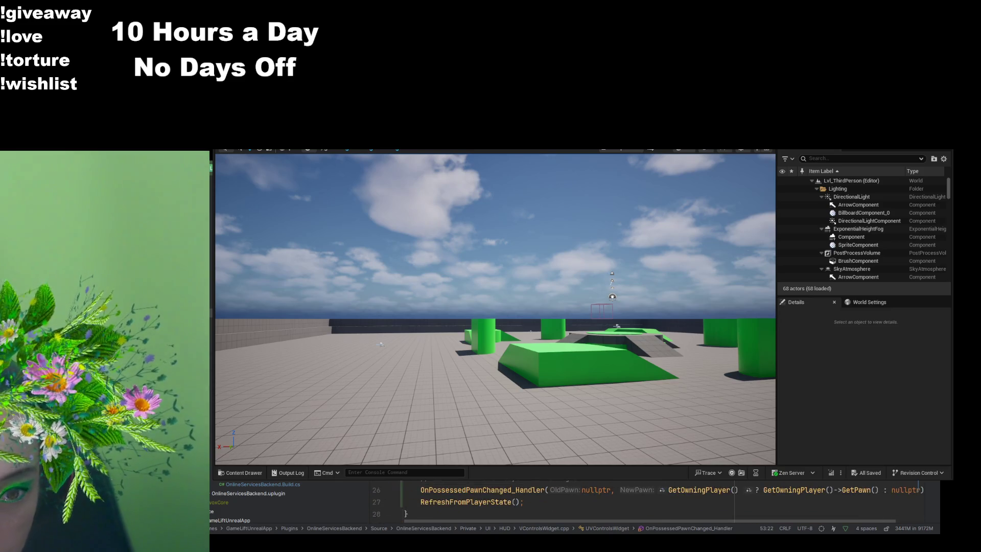
pyautogui.scroll(-3, 562, 501)
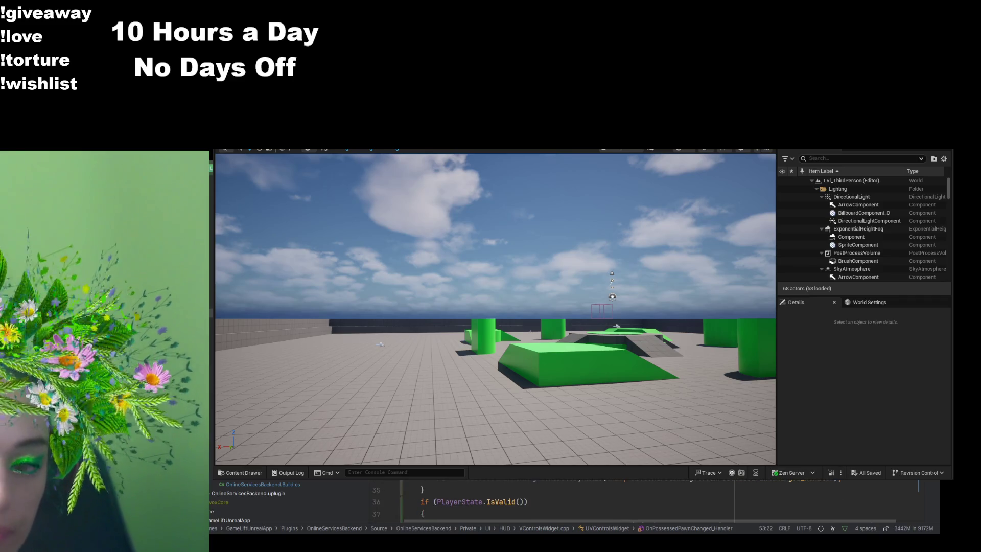
pyautogui.scroll(2, 562, 501)
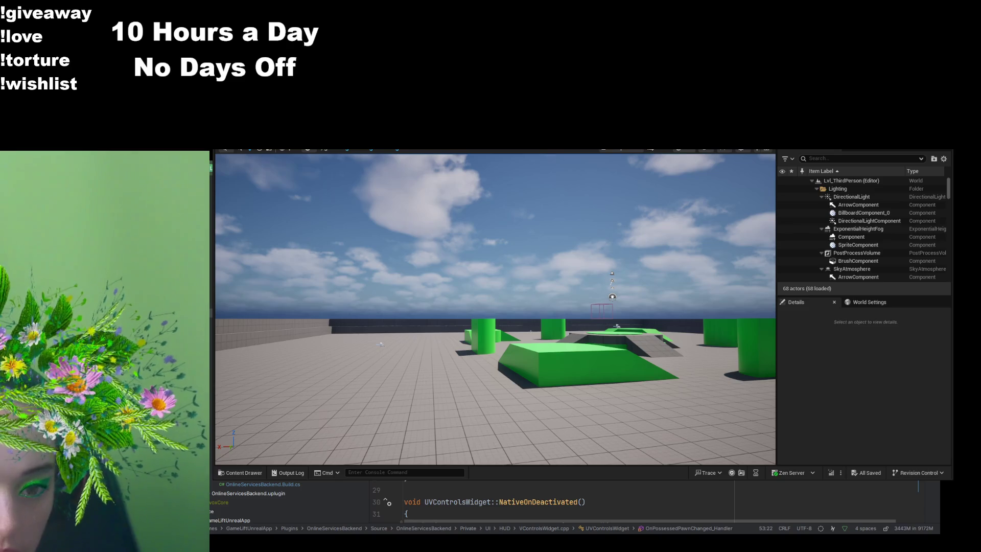
pyautogui.hotkey('ctrl', 'alt', 'Left')
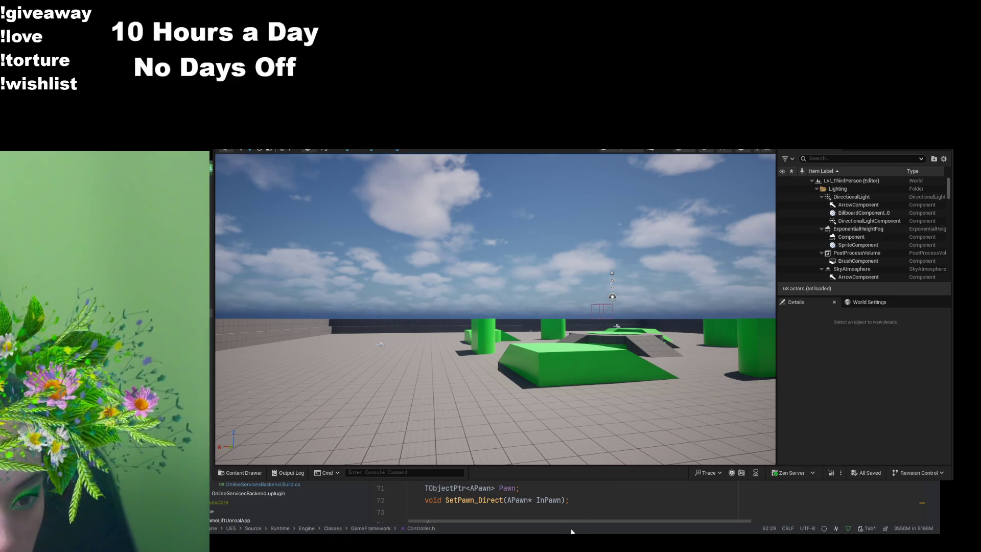
pyautogui.moveTo(568, 520)
pyautogui.mouseDown()
pyautogui.moveTo(582, 521)
pyautogui.moveTo(518, 520)
pyautogui.mouseUp()
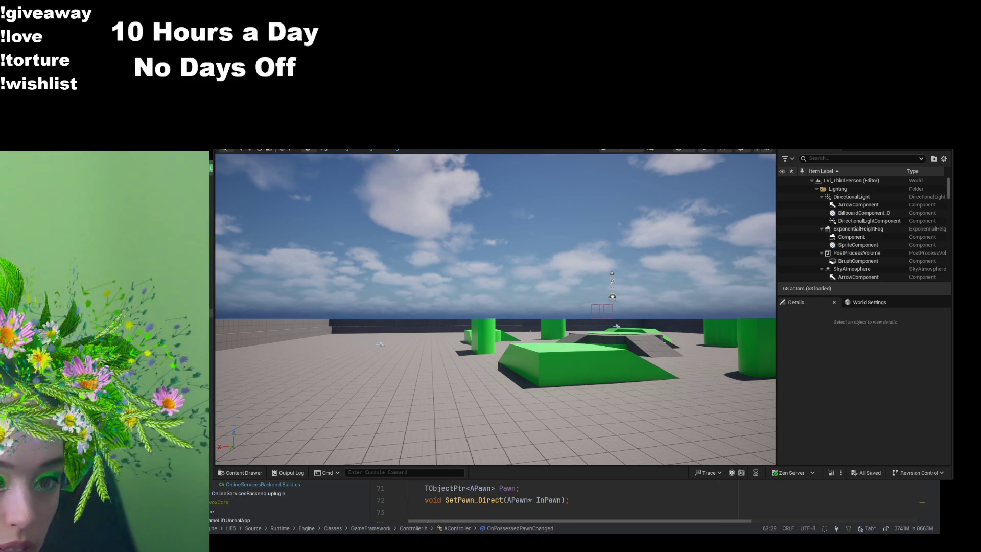
# Step: Inspect NativeOnActivated's emotes-changed binding and its OnPossessedPawnChanged_Handler call in VControlsWidget.cpp
pyautogui.hotkey('ctrl', 'Tab')
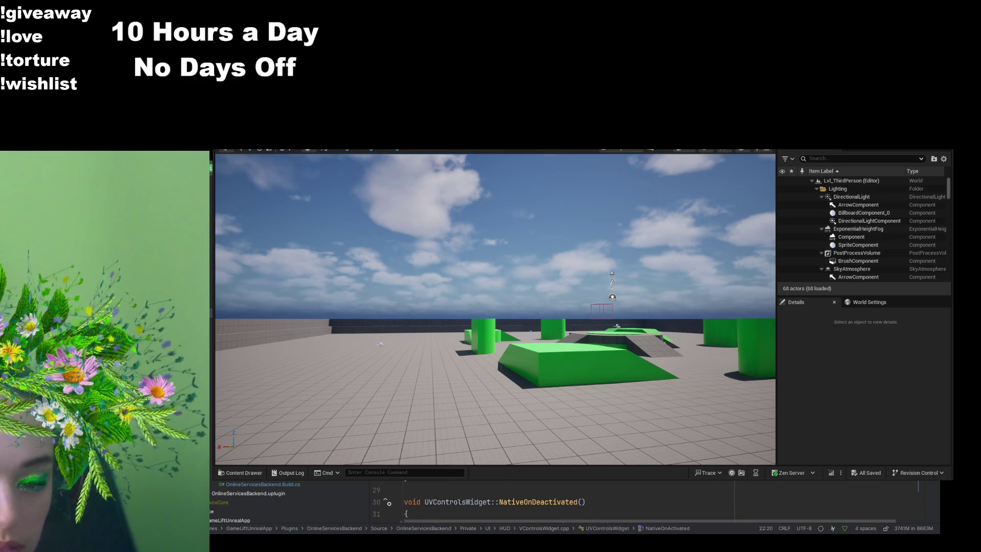
pyautogui.press('pagedown')
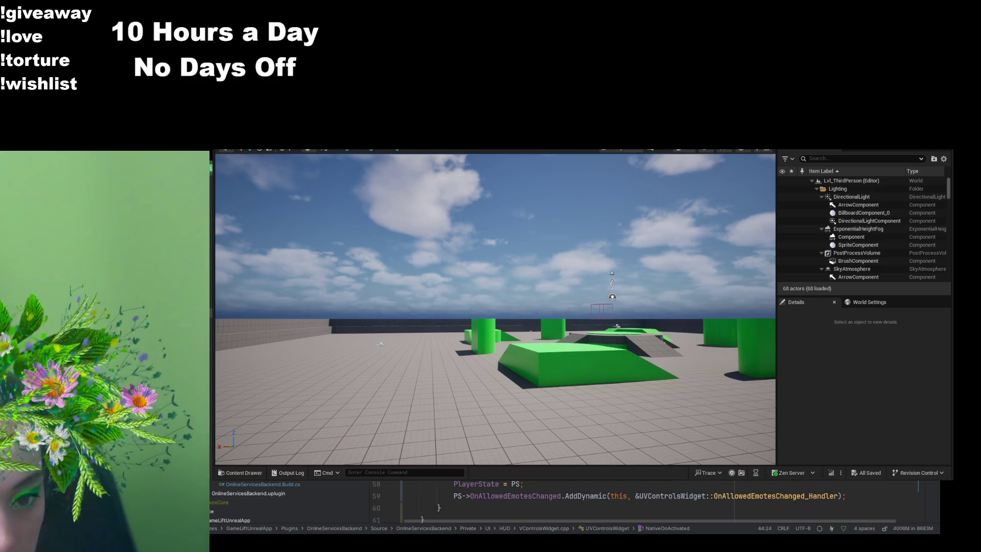
pyautogui.scroll(-2, 563, 501)
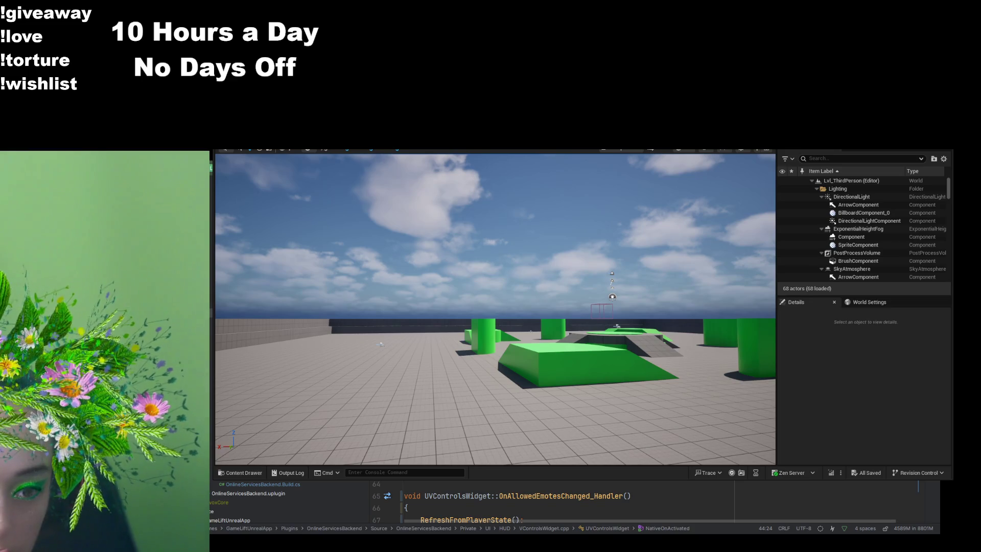
pyautogui.scroll(10, 562, 503)
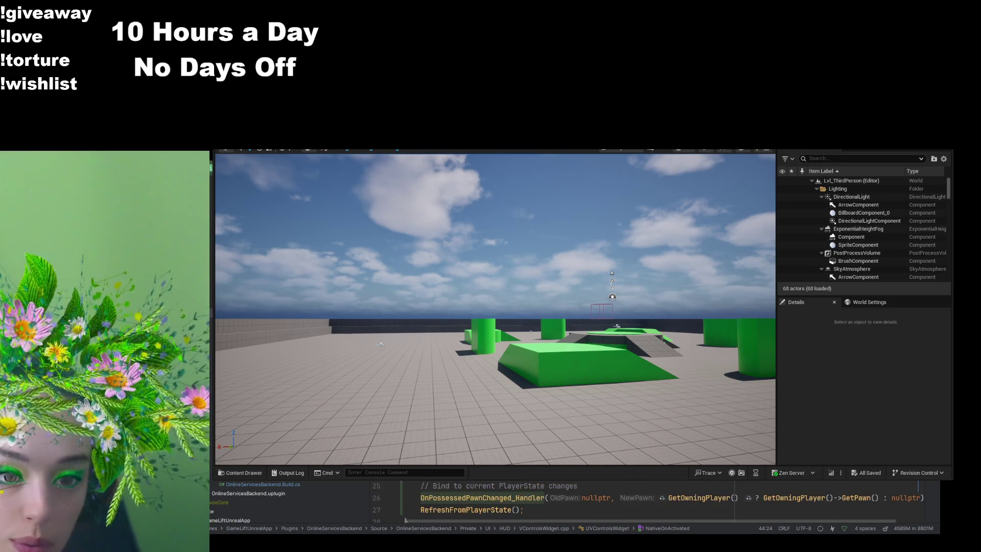
pyautogui.hotkey('ctrl', 'w')
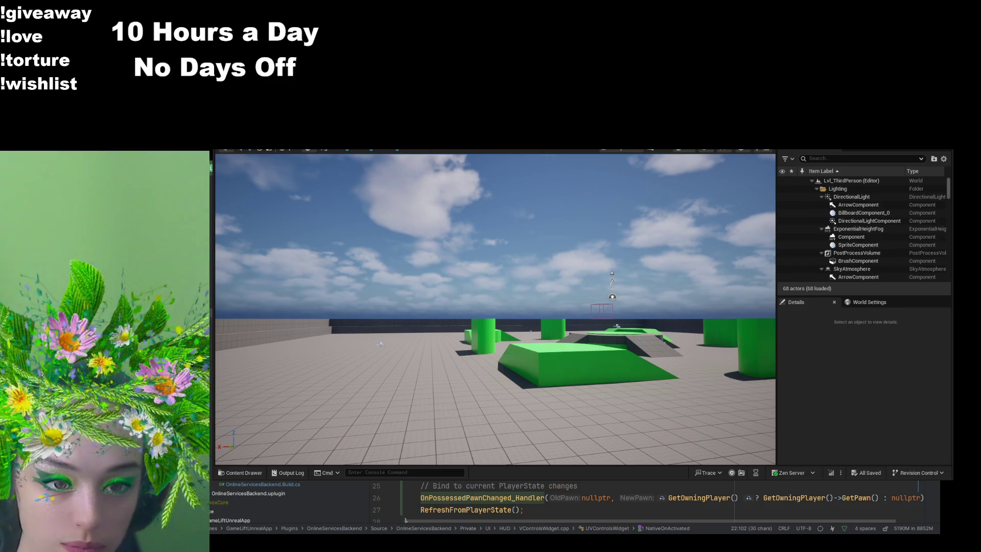
pyautogui.scroll(-3, 664, 498)
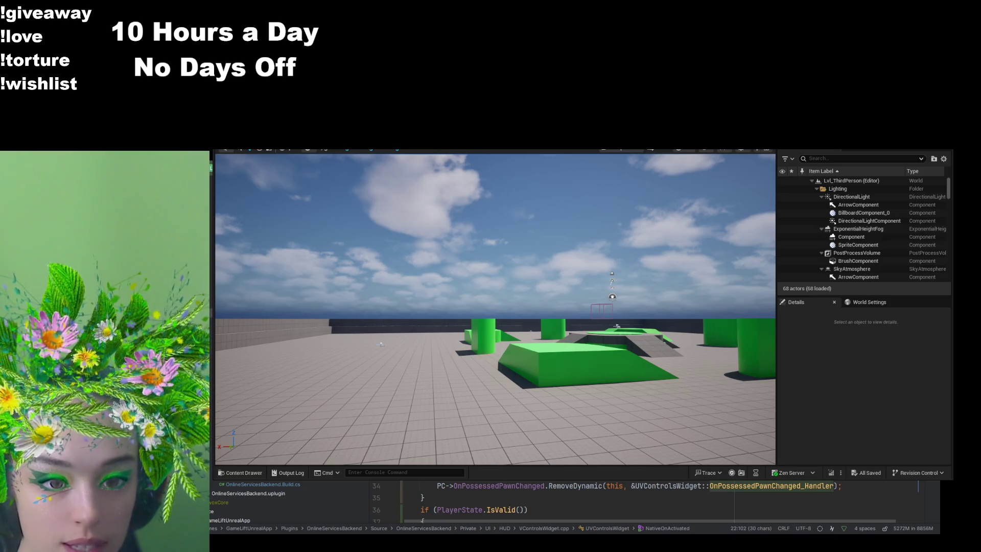
pyautogui.hotkey('ctrl', 'z')
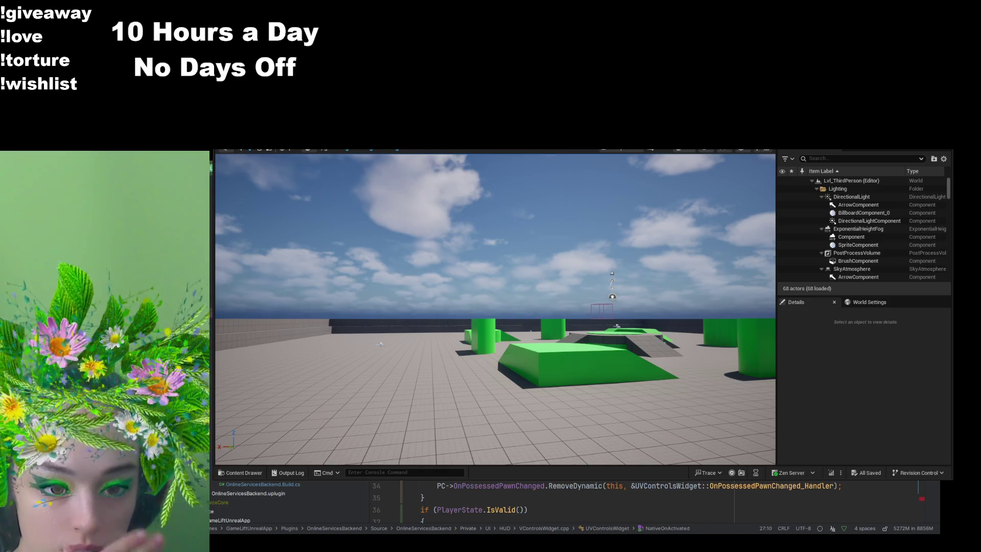
pyautogui.hotkey('ctrl', 'z')
pyautogui.hotkey('ctrl', 'z')
pyautogui.hotkey('ctrl', 'z')
pyautogui.hotkey('ctrl', 'z')
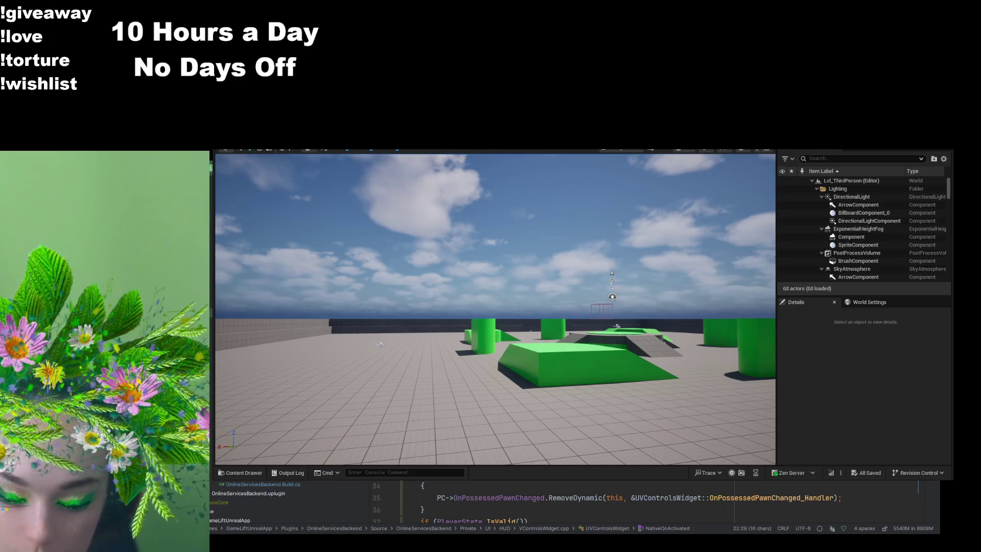
pyautogui.hotkey('ctrl', 'z')
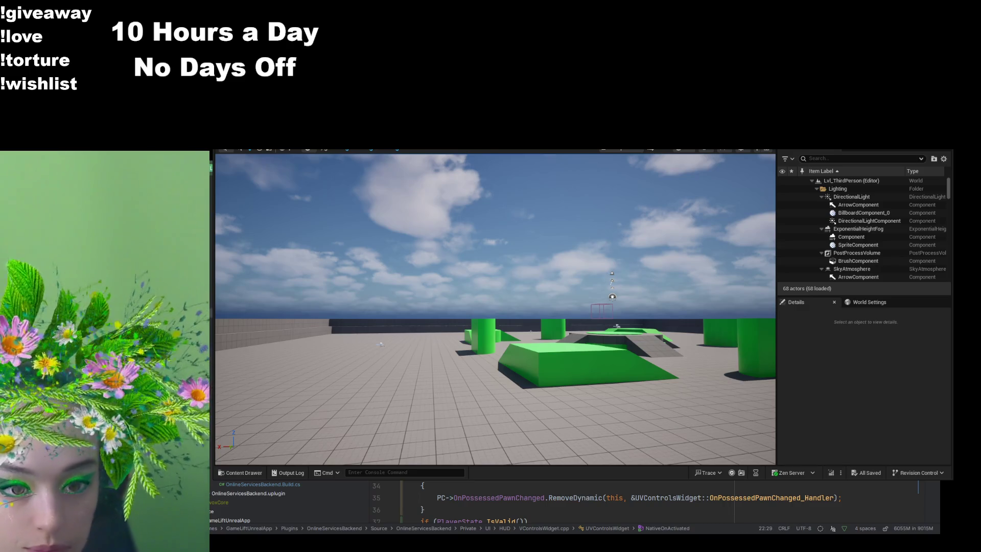
pyautogui.hotkey('ctrl', 'w')
pyautogui.press('Down')
pyautogui.press('Down')
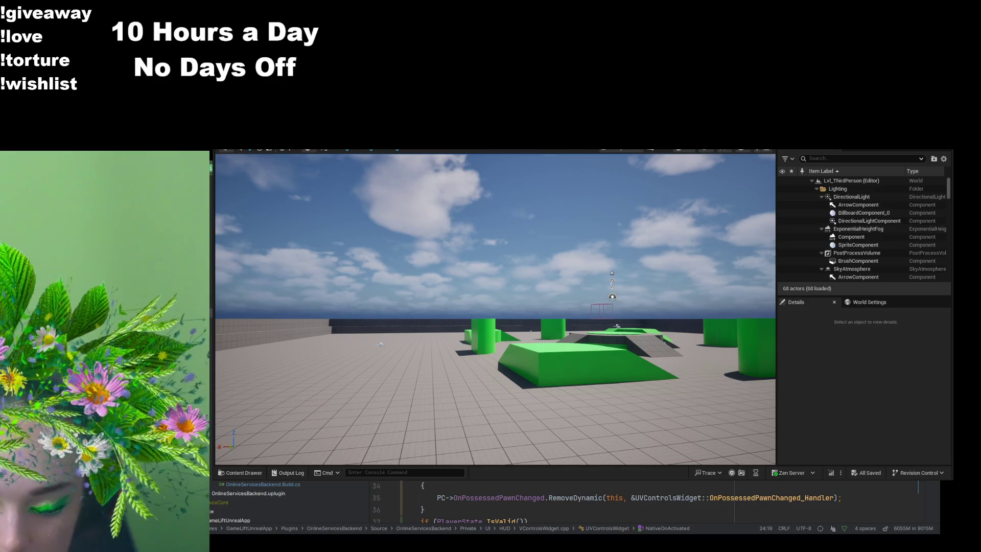
pyautogui.press('Up')
pyautogui.press('Up')
pyautogui.press('Up')
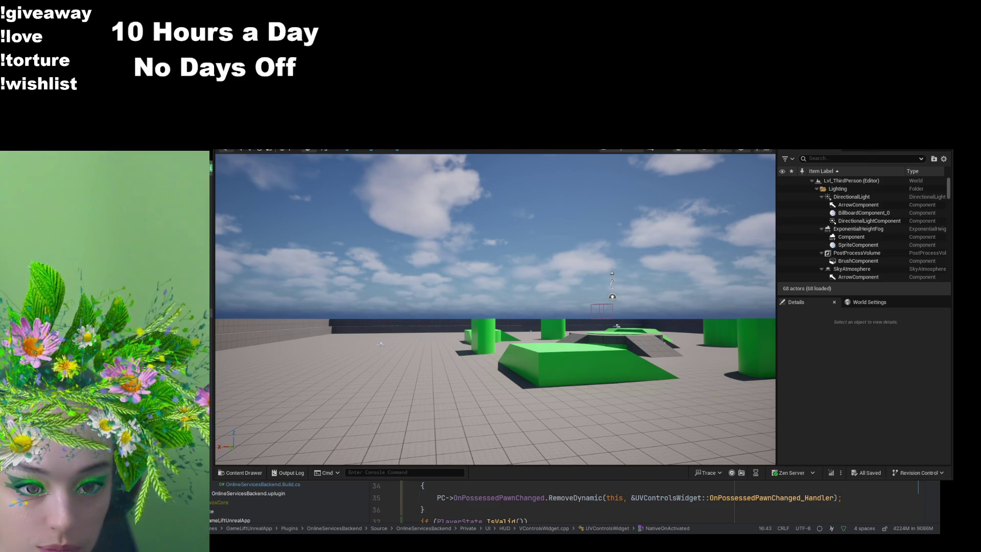
pyautogui.scroll(-5, 562, 503)
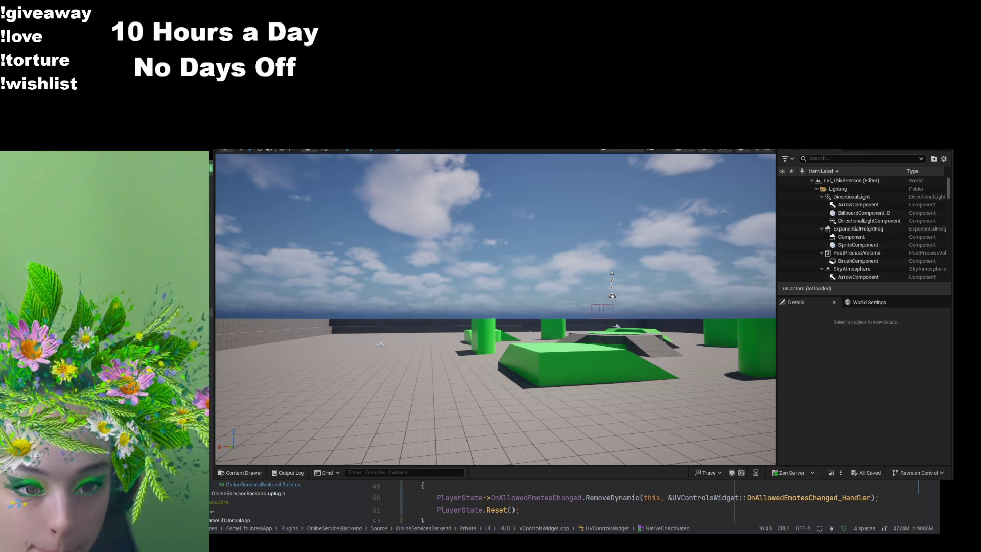
pyautogui.hotkey('ctrl', 'z')
pyautogui.hotkey('ctrl', 'z')
pyautogui.hotkey('ctrl', 'z')
pyautogui.hotkey('ctrl', 'z')
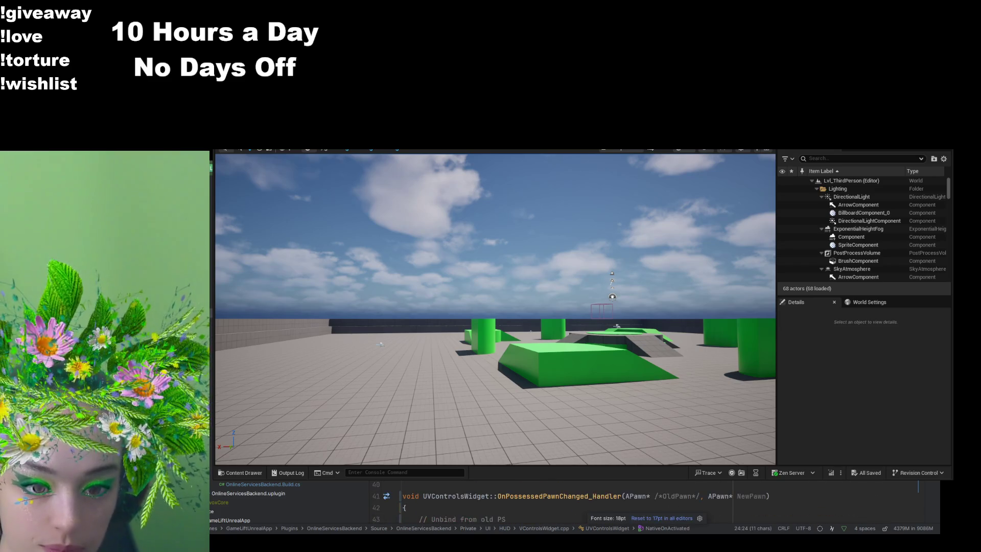
pyautogui.hotkey('ctrl', 'z')
pyautogui.hotkey('ctrl', 'z')
pyautogui.hotkey('ctrl', 'z')
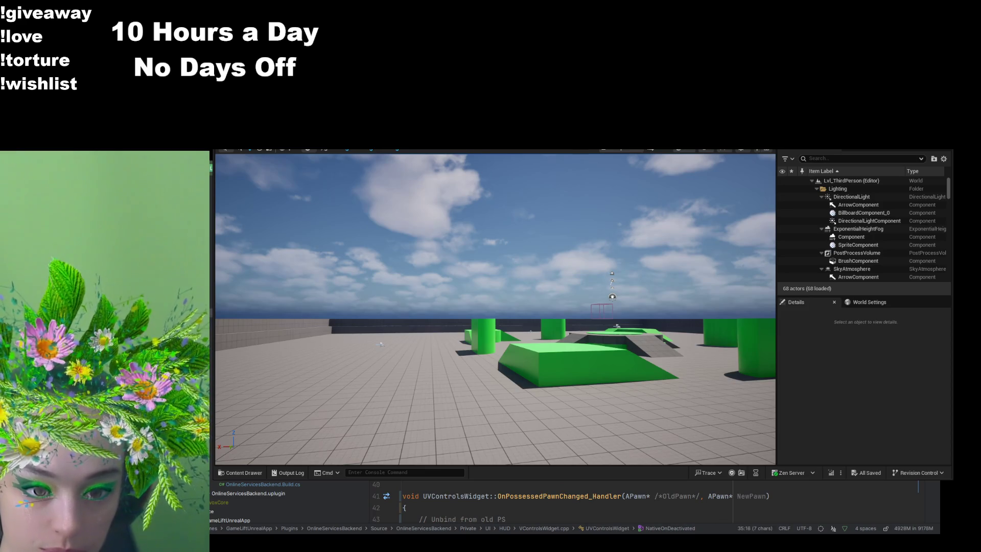
pyautogui.hotkey('ctrl', 'z')
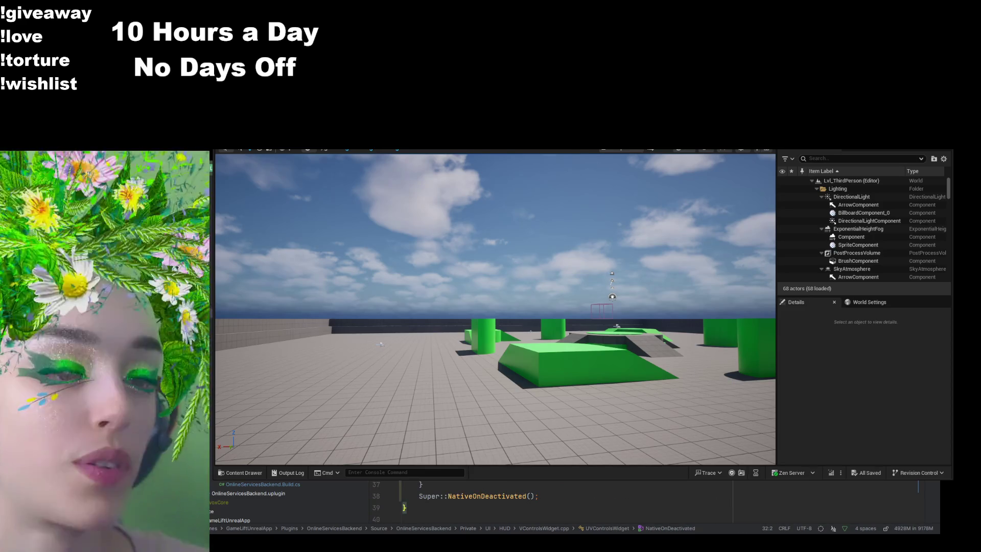
pyautogui.hotkey('ctrl', 'z')
pyautogui.hotkey('ctrl', 'z')
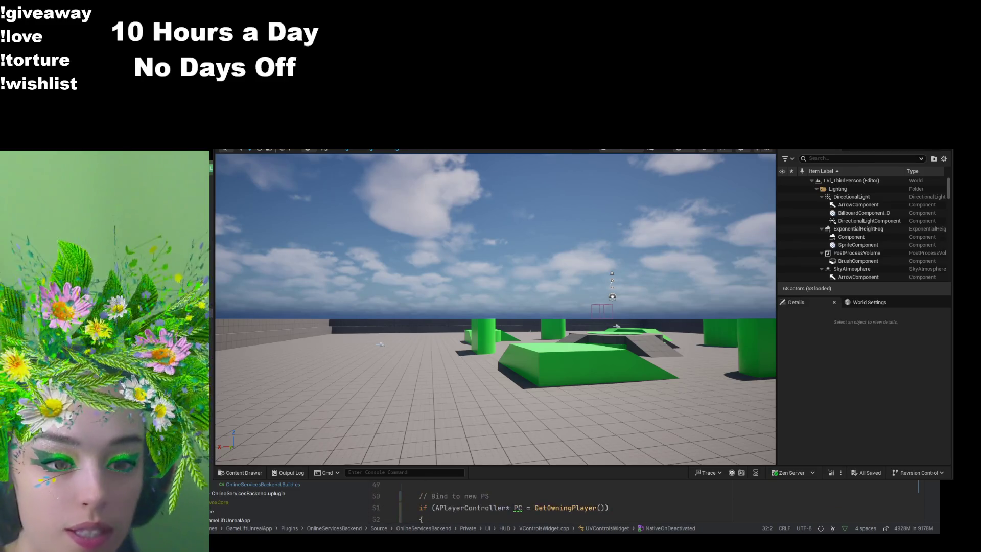
pyautogui.scroll(-4, 562, 500)
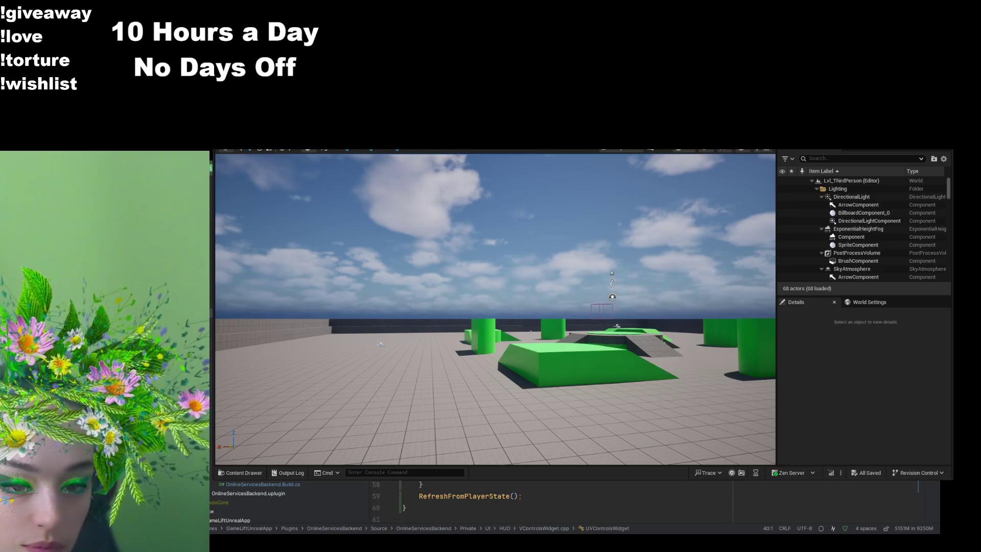
pyautogui.scroll(-1, 562, 500)
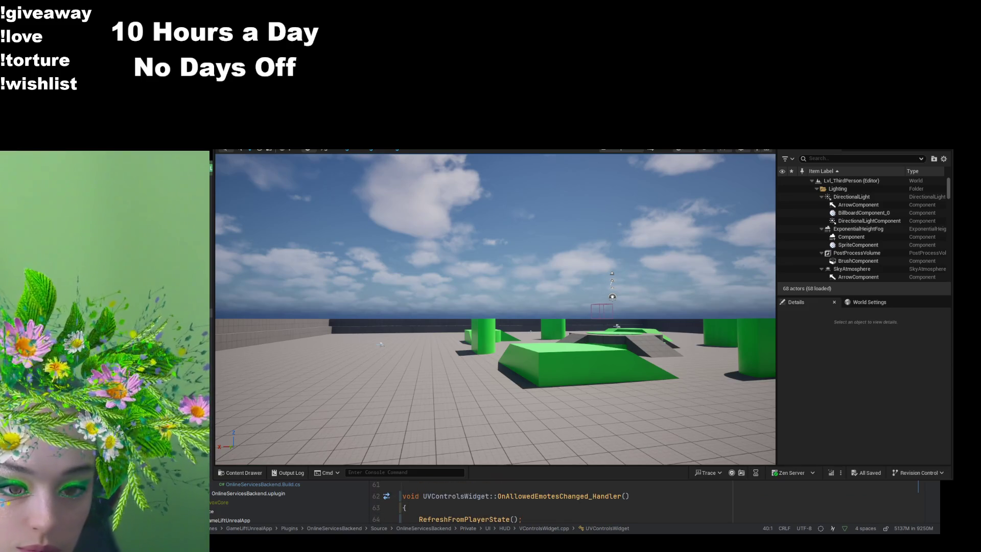
pyautogui.scroll(2, 562, 501)
pyautogui.scroll(7, 562, 501)
pyautogui.scroll(-7, 562, 501)
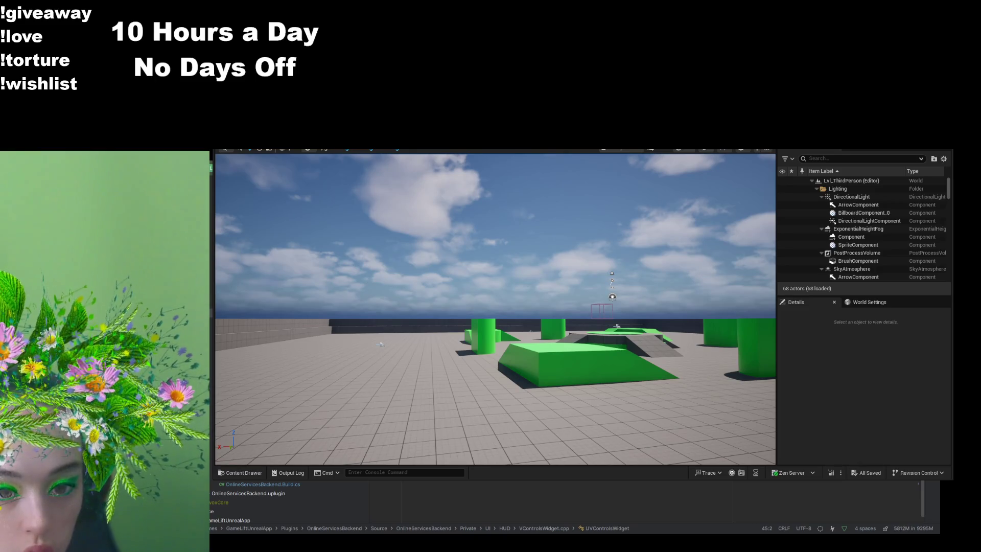
pyautogui.scroll(3, 562, 506)
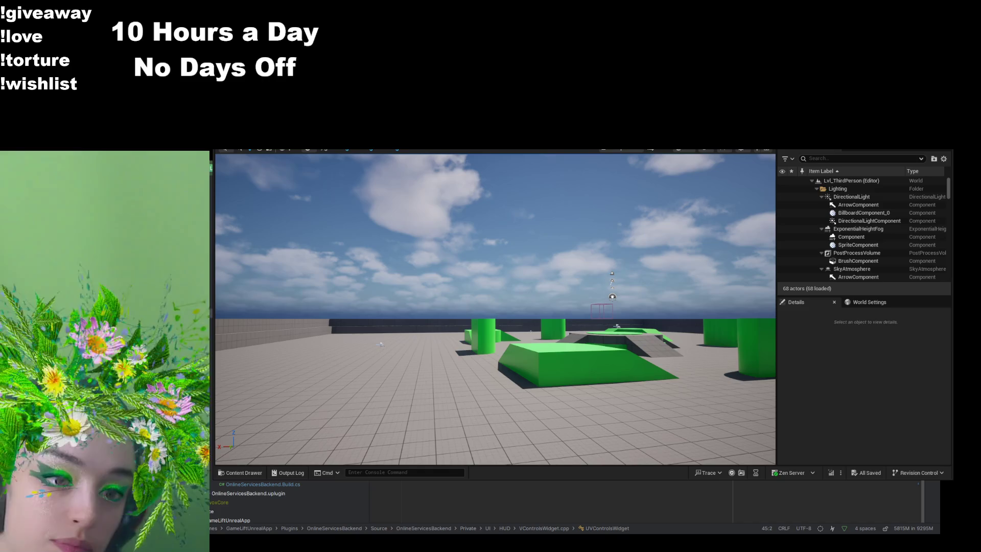
pyautogui.scroll(5, 511, 501)
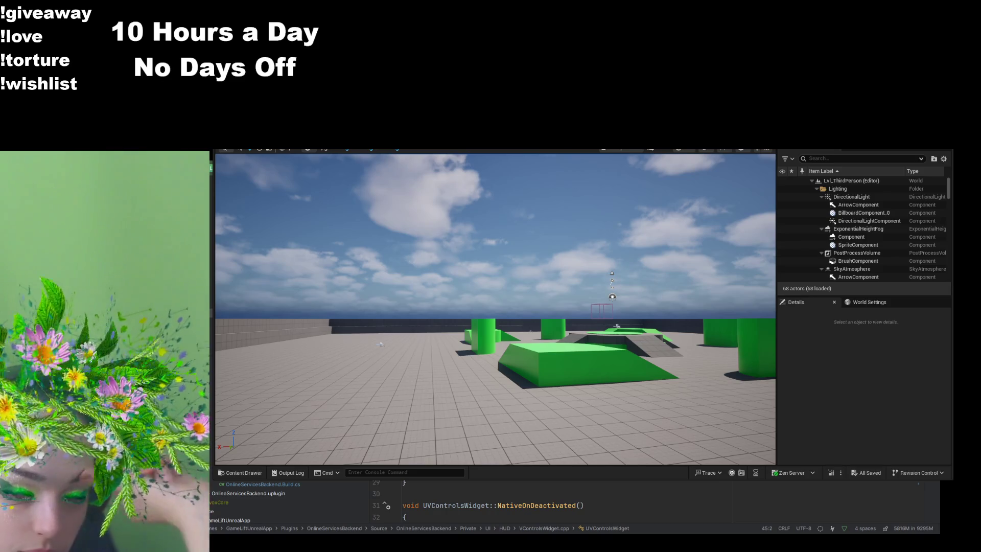
pyautogui.scroll(-7, 562, 500)
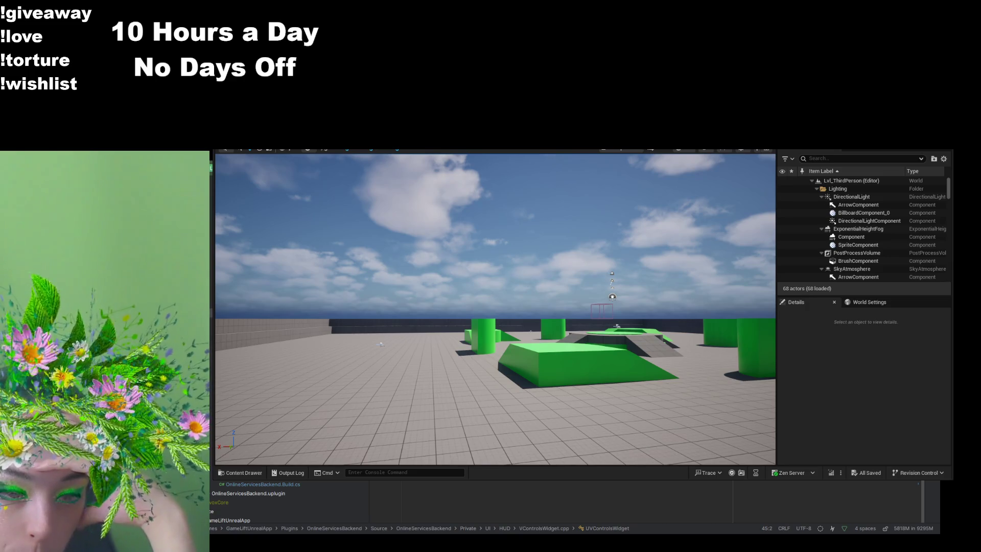
pyautogui.hotkey('alt', 'o')
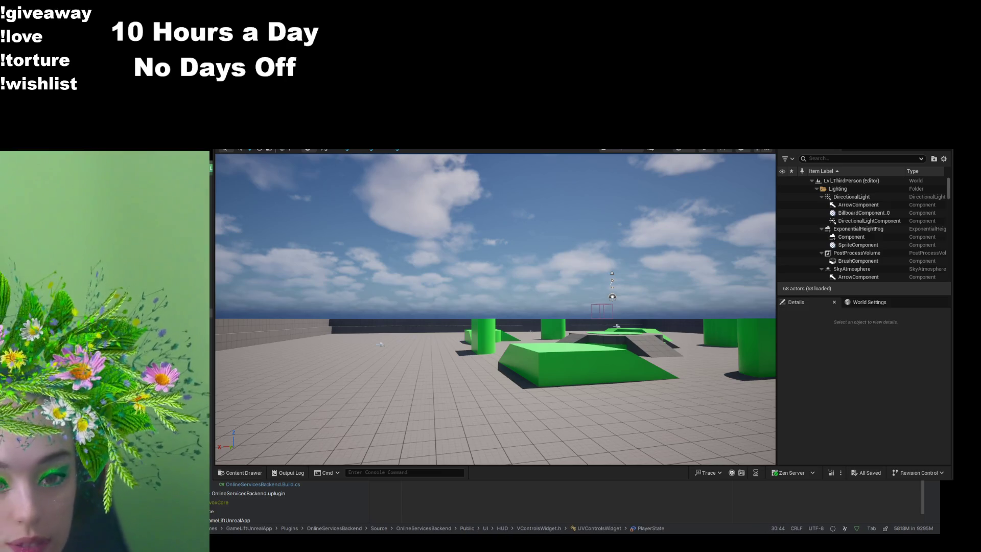
pyautogui.press('Up')
pyautogui.press('Up')
pyautogui.press('Up')
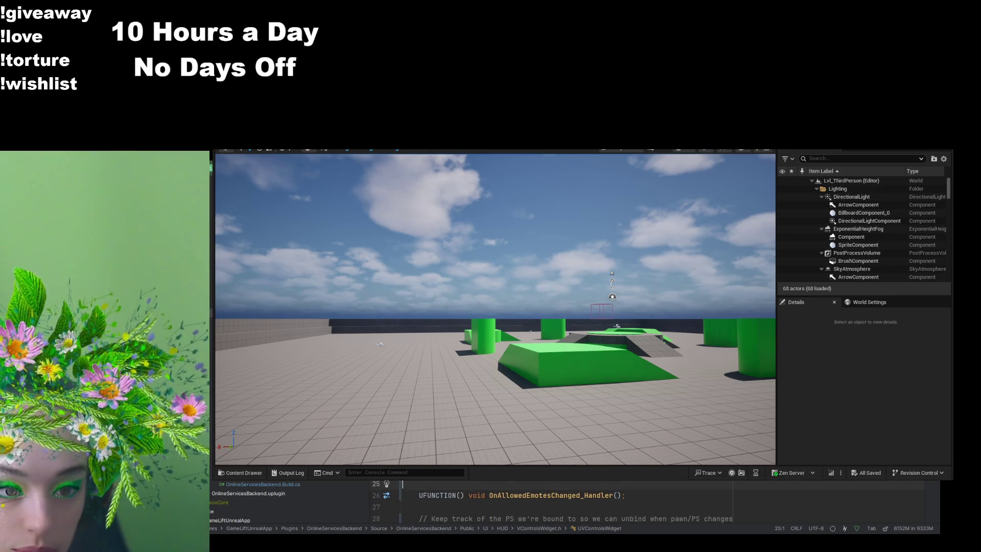
pyautogui.press('Down')
pyautogui.press('Down')
pyautogui.press('Down')
pyautogui.press('End')
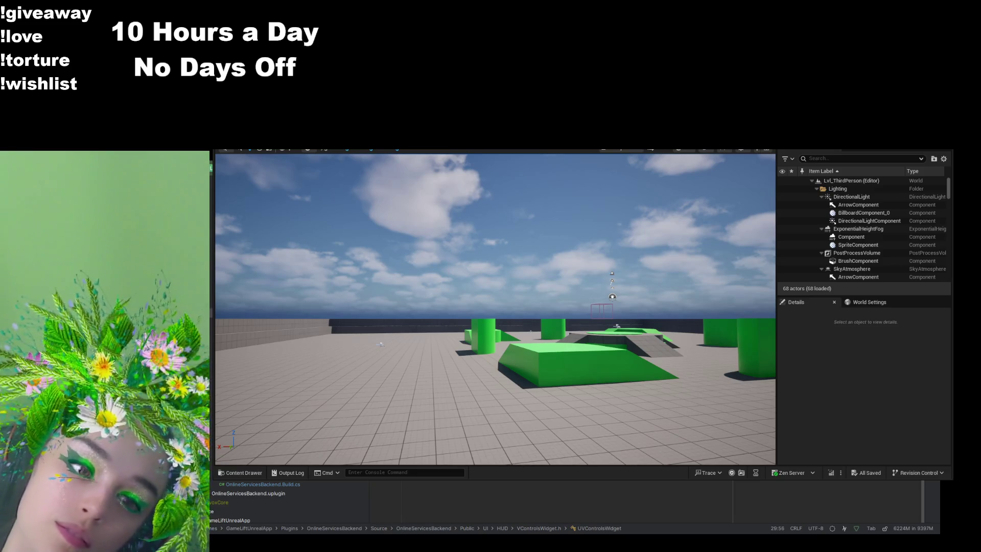
pyautogui.press('Down')
pyautogui.press('Down')
pyautogui.press('Down')
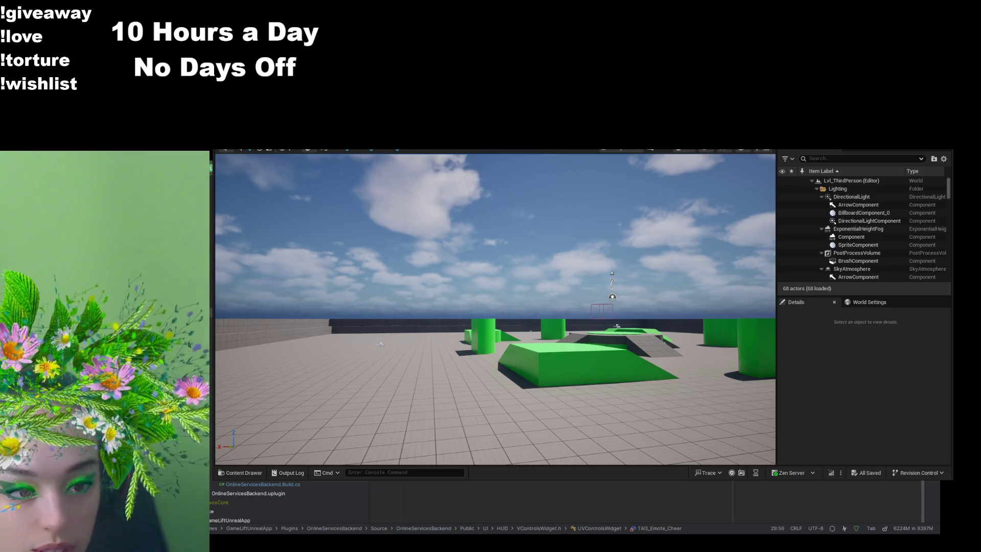
pyautogui.press('Home')
pyautogui.hotkey('shift', 'End')
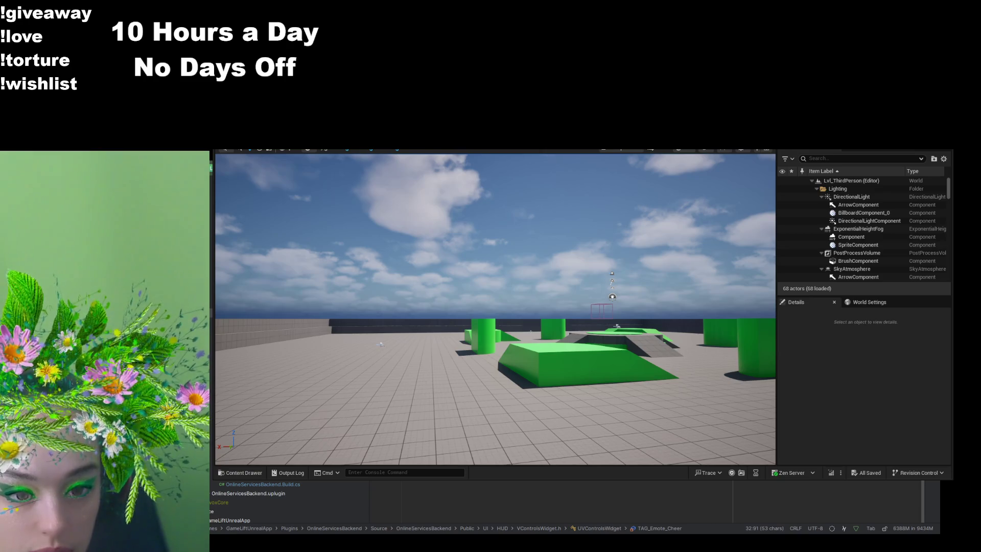
pyautogui.hotkey('shift', 'Up')
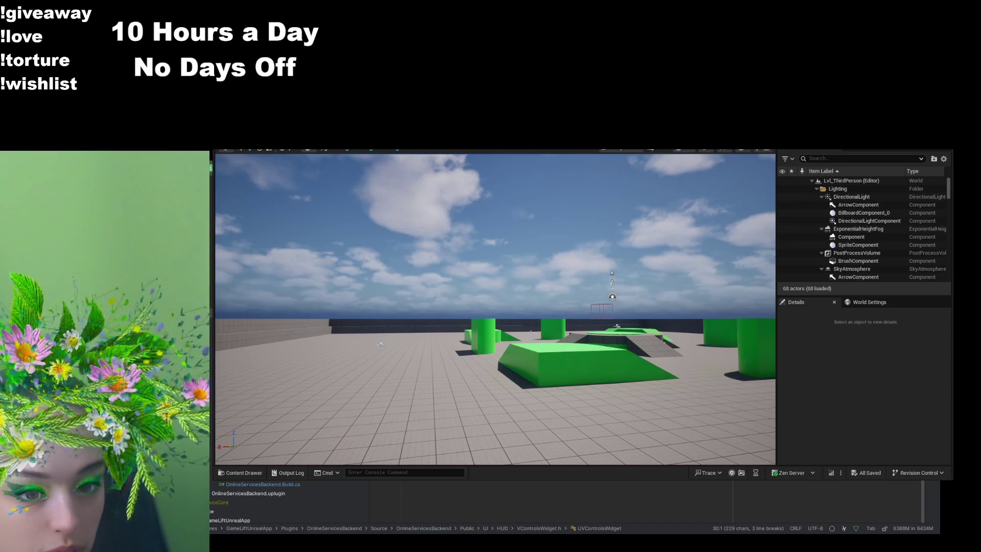
pyautogui.hotkey('alt', 'o')
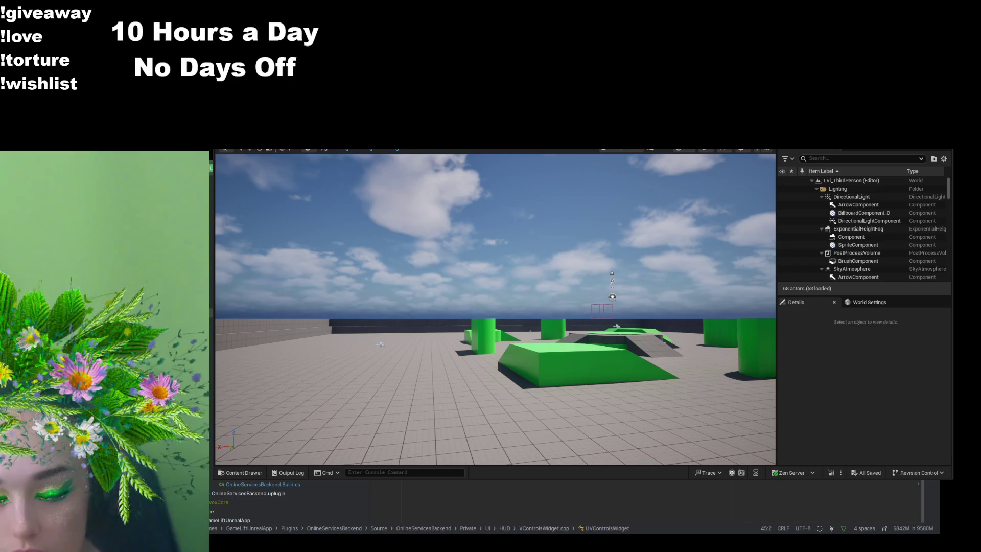
# Step: Find the TriggerEmoteInputTag(TAG_EMOTE_HEADPAT) call near line 137 of GS_PlayerController.cpp
pyautogui.scroll(10, 289, 500)
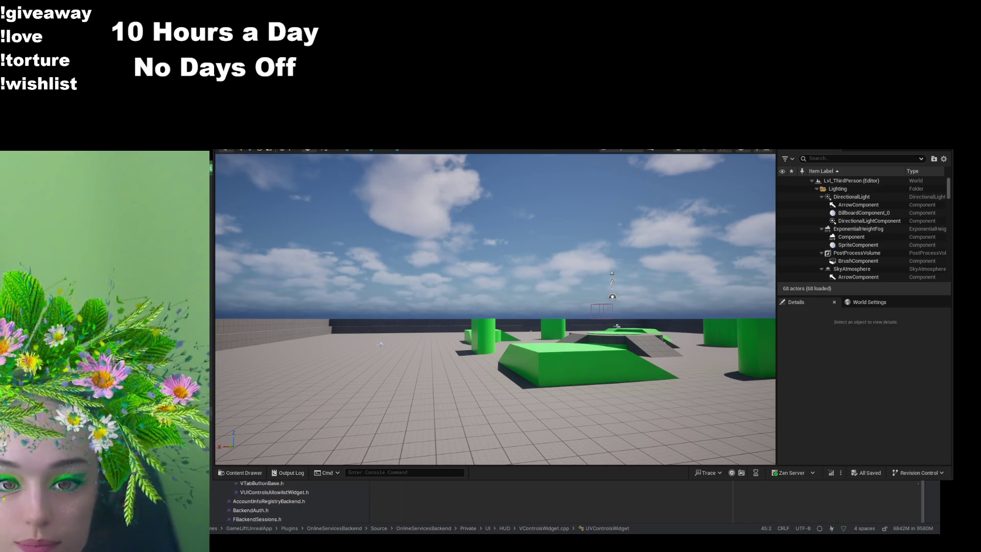
pyautogui.hotkey('ctrl', 'Tab')
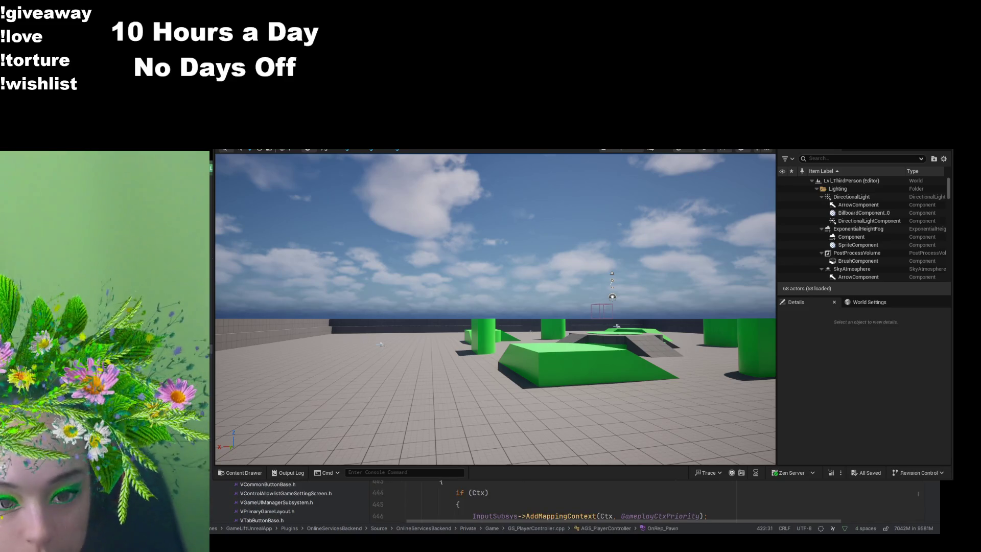
pyautogui.scroll(6, 563, 501)
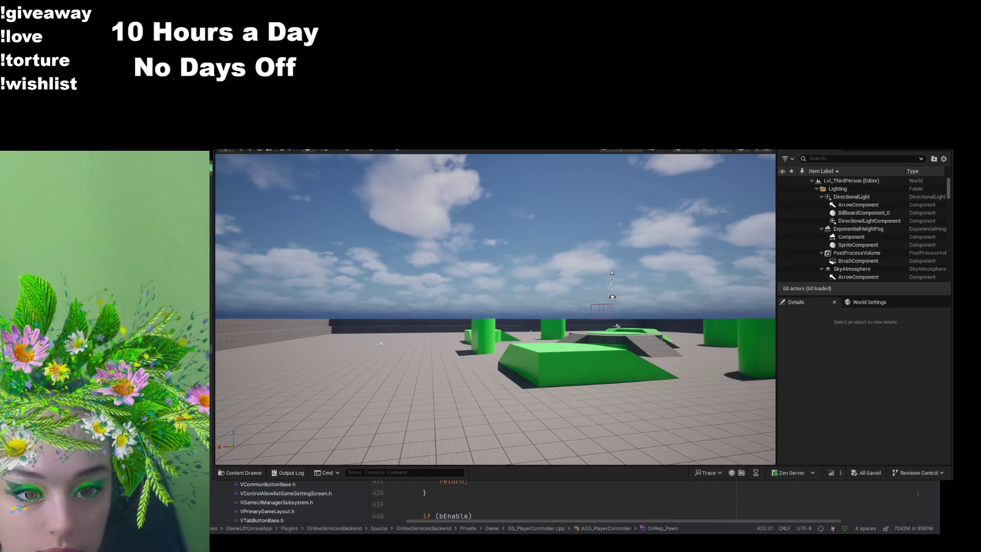
pyautogui.scroll(-12, 563, 500)
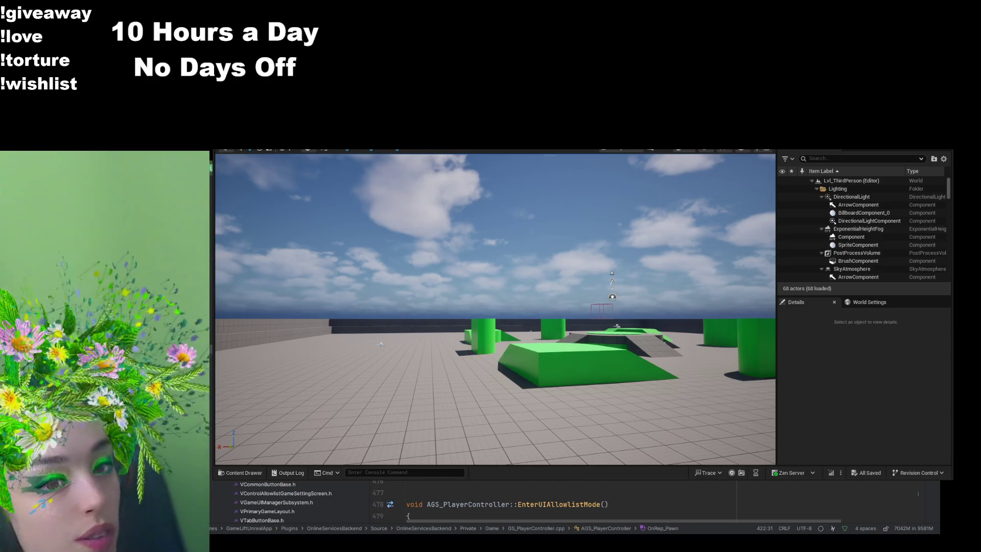
pyautogui.scroll(8, 562, 501)
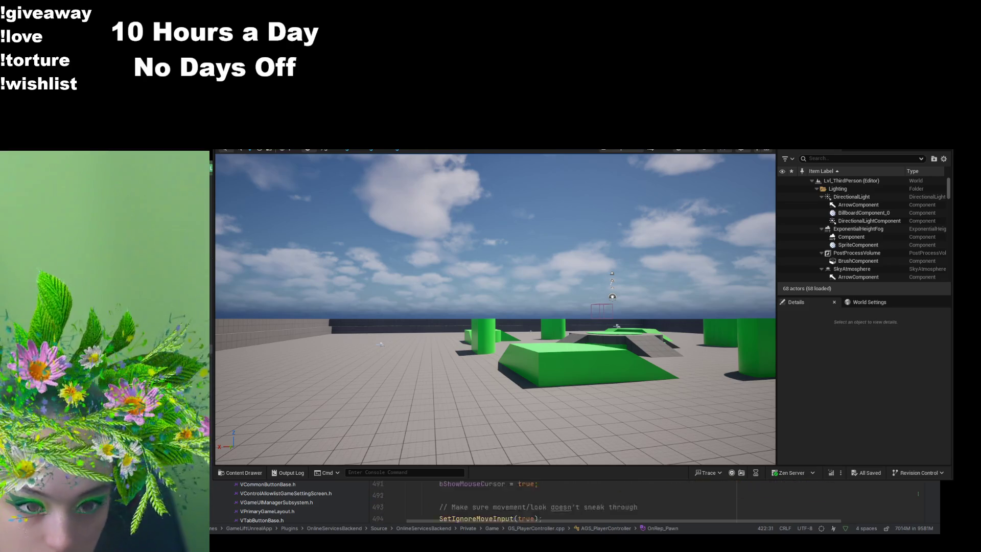
pyautogui.scroll(8, 562, 501)
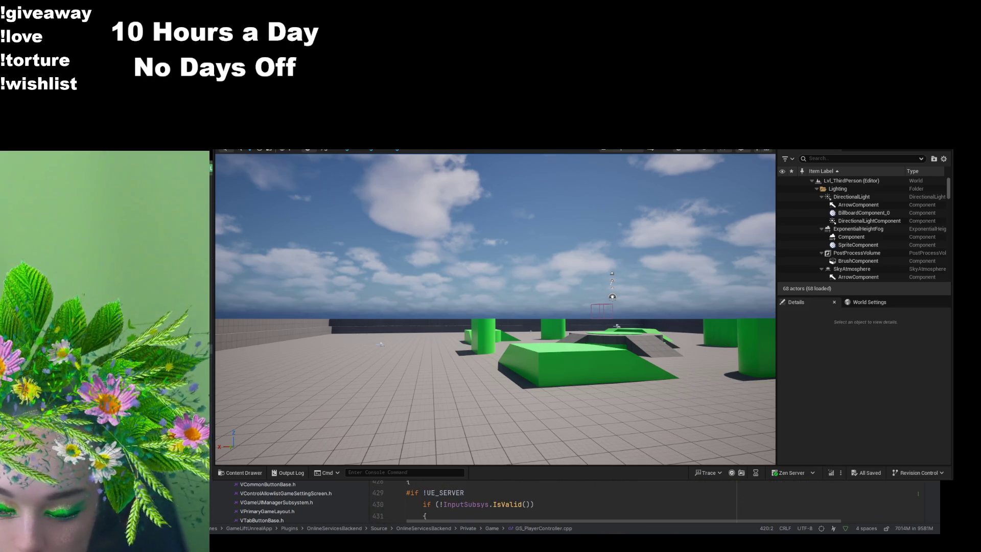
pyautogui.scroll(20, 562, 501)
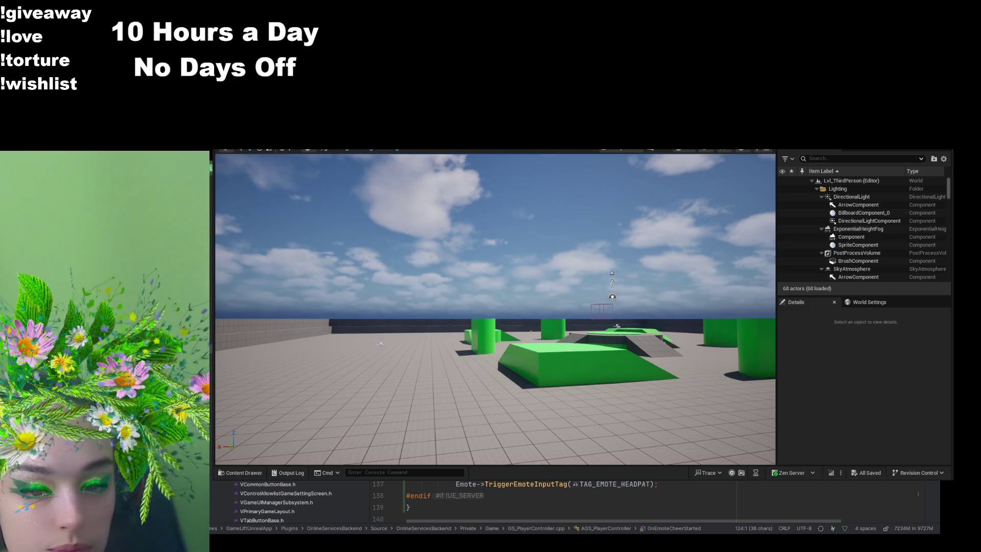
# Step: Cycle through VControlsWidget.h, VControlsWidget.cpp and GS_PlayerController.cpp, ending on VControlsWidget.cpp
pyautogui.hotkey('ctrl', 'Tab')
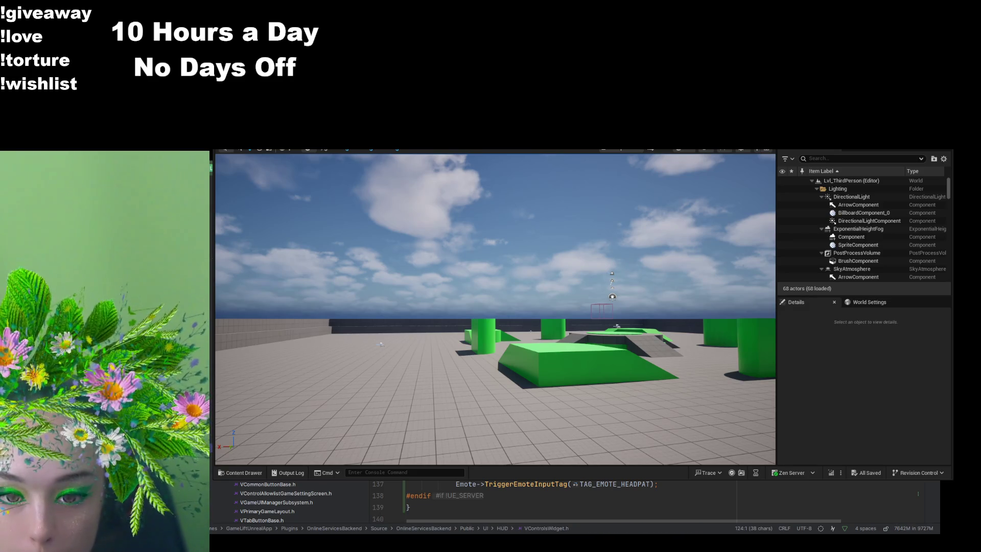
pyautogui.hotkey('alt', 'o')
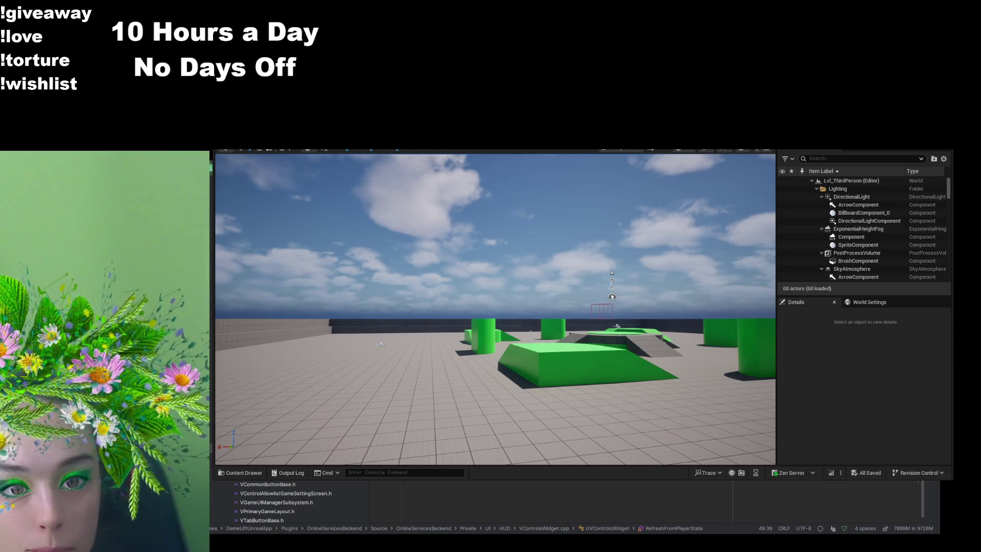
pyautogui.hotkey('ctrl', 'Tab')
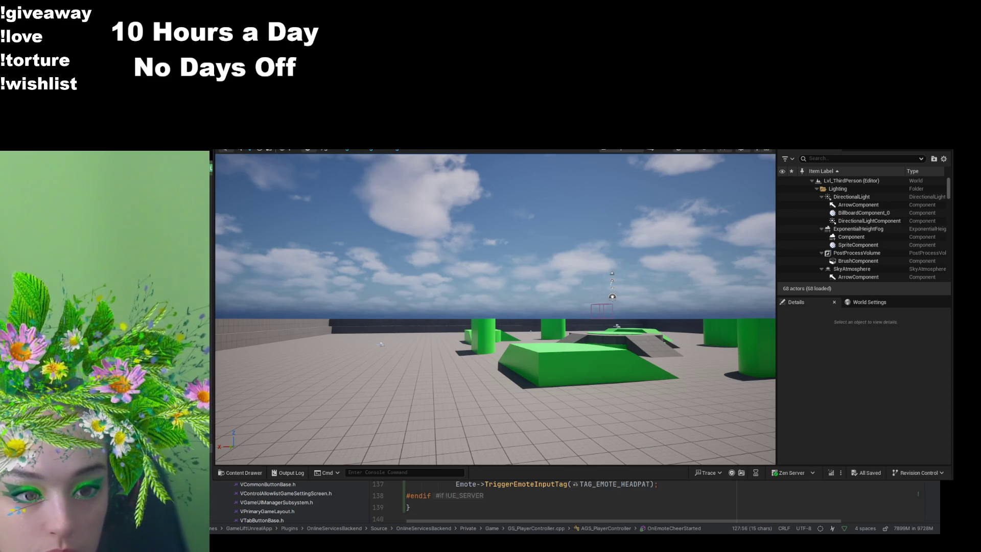
pyautogui.hotkey('ctrl', 'Tab')
pyautogui.hotkey('alt', 'Tab')
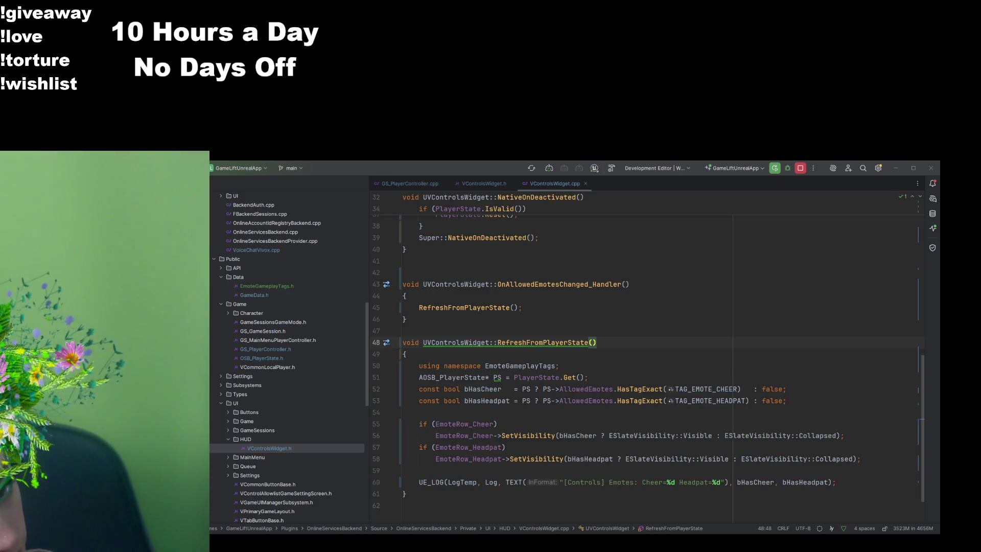
# Step: After Build Selected Projects finishes, return to the Unreal Editor's Lvl_ThirdPerson level
pyautogui.hotkey('alt', 'Tab')
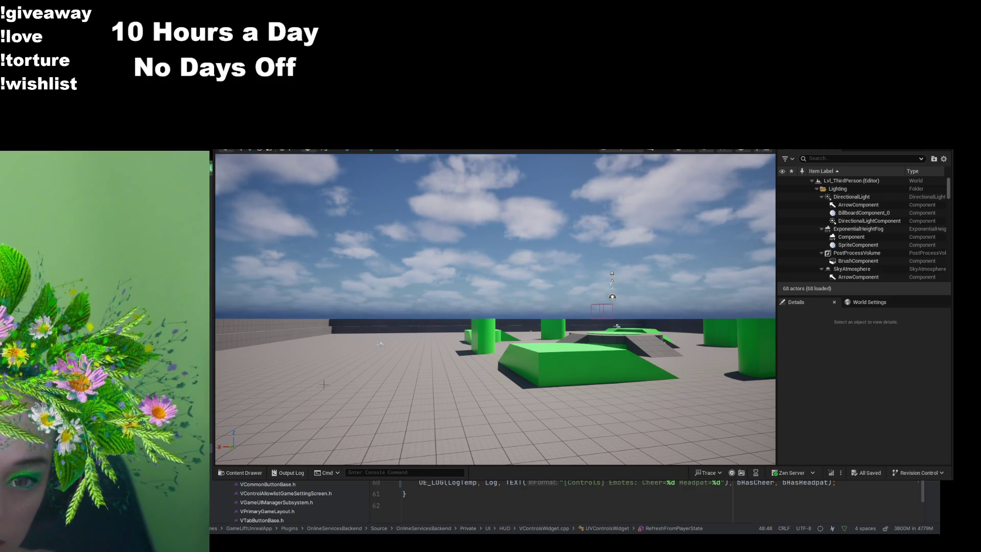
# Step: Browse Plugins > Online Services Backend Content > UI > Hud and open WBP_VControlsWidget
pyautogui.click(260, 473)
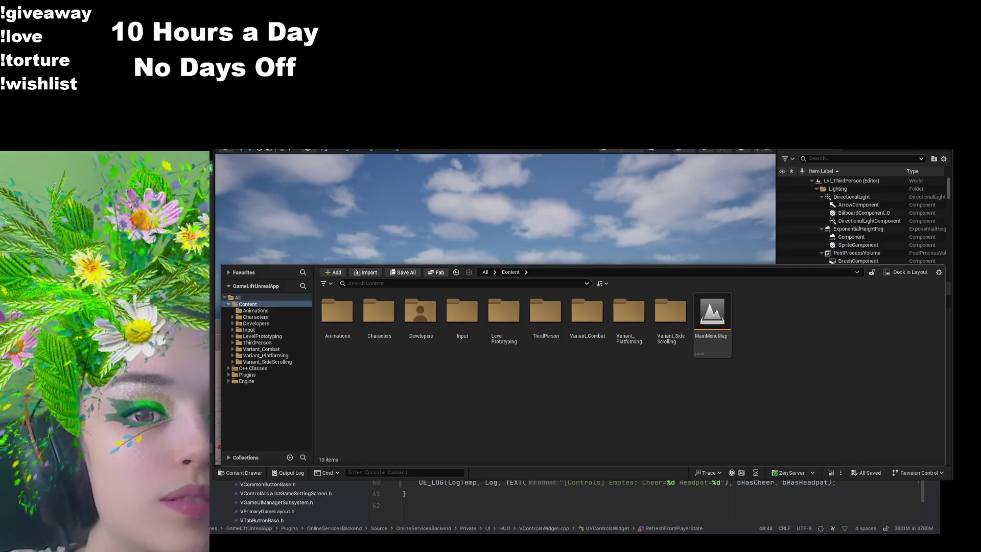
pyautogui.click(292, 217)
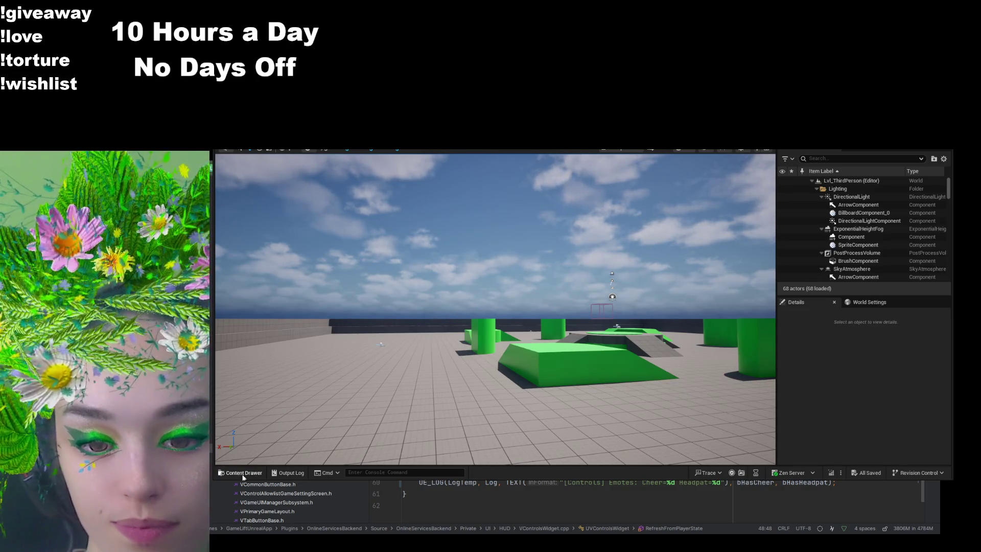
pyautogui.click(240, 472)
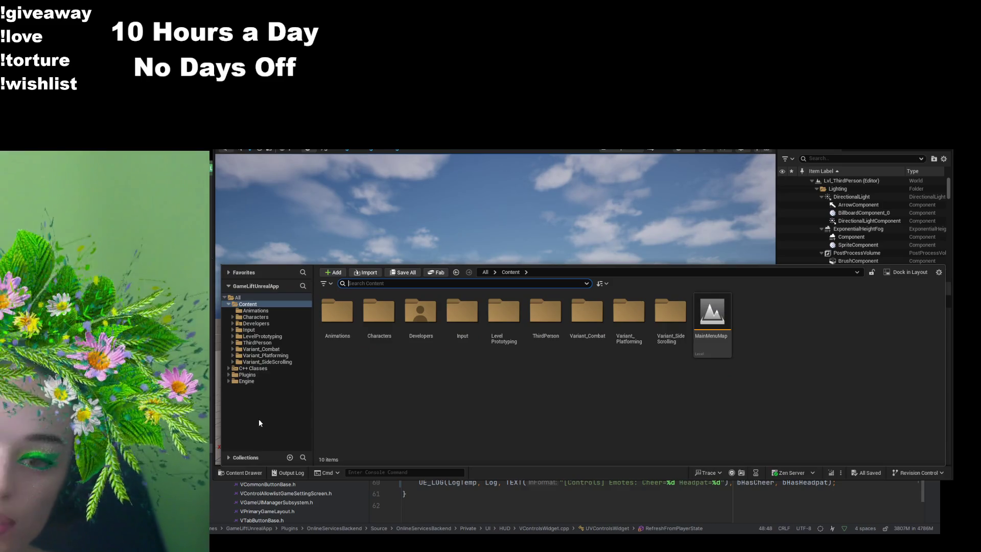
pyautogui.click(255, 375)
pyautogui.click(655, 313)
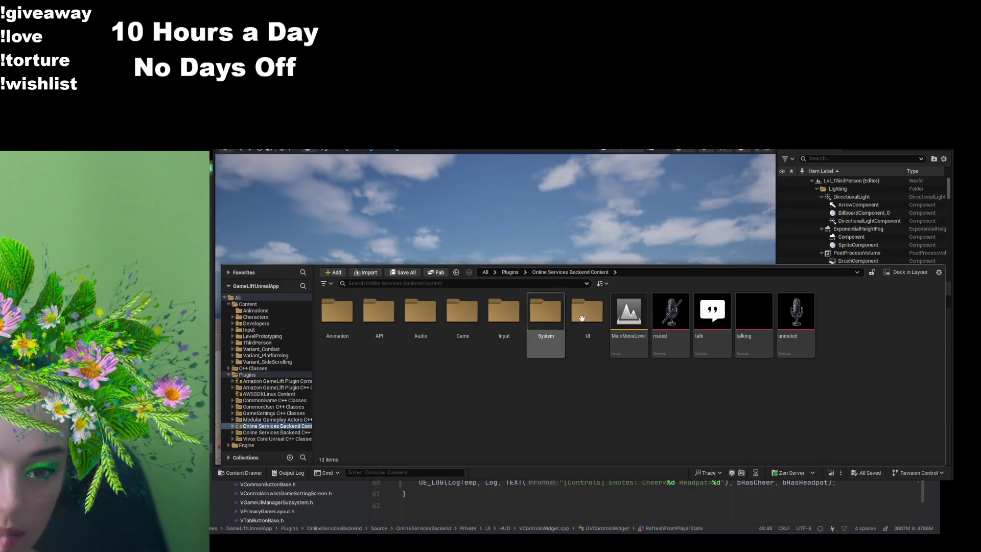
pyautogui.doubleClick(588, 310)
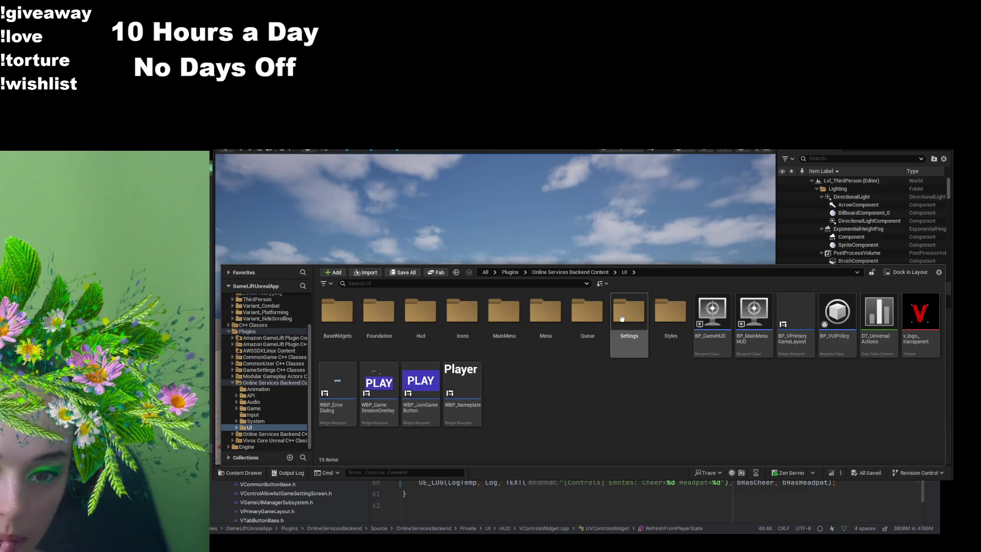
pyautogui.doubleClick(421, 310)
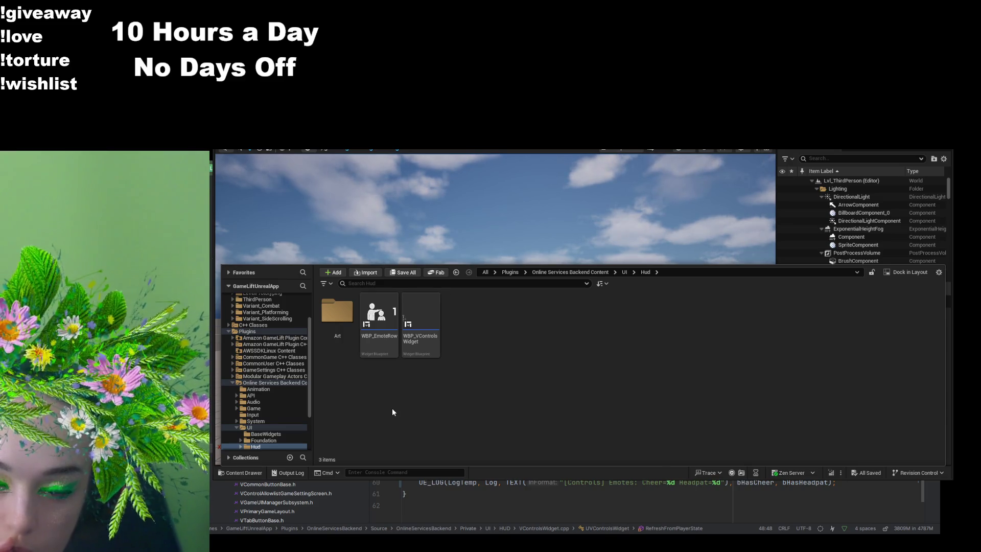
pyautogui.click(423, 352)
pyautogui.doubleClick(422, 357)
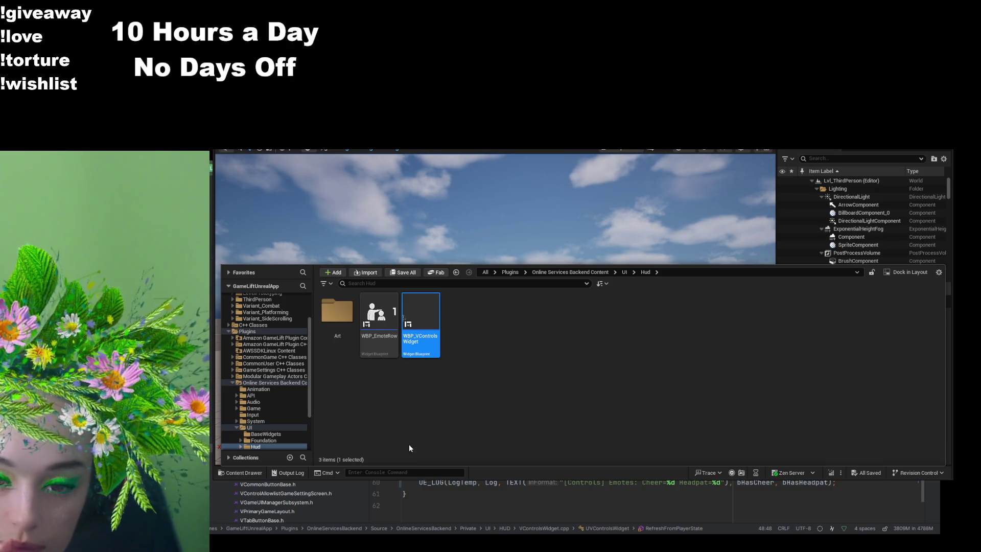
pyautogui.scroll(4, 395, 409)
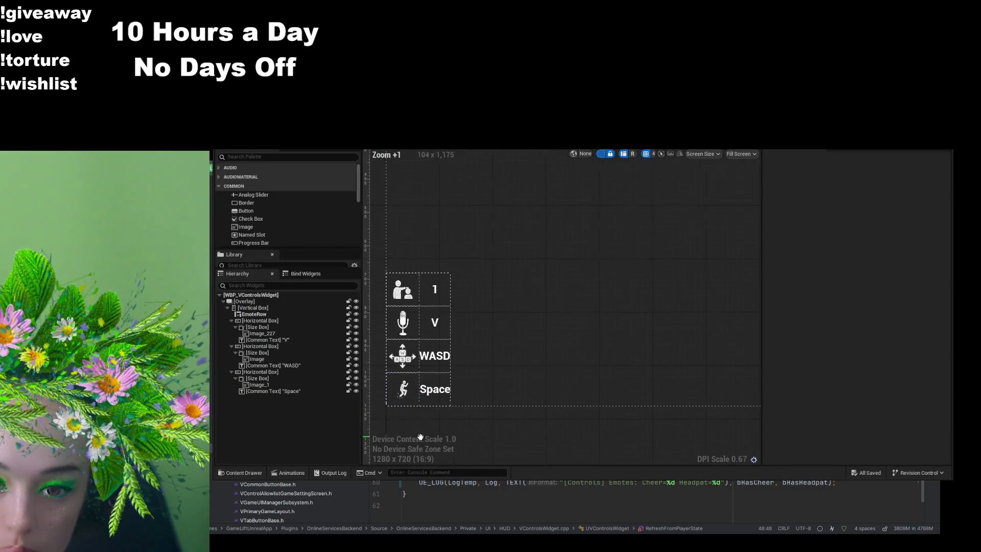
# Step: Rename EmoteRow to EmoteRow_Headpat, duplicate it, and rename the first row EmoteRow_Cheer
pyautogui.click(286, 314)
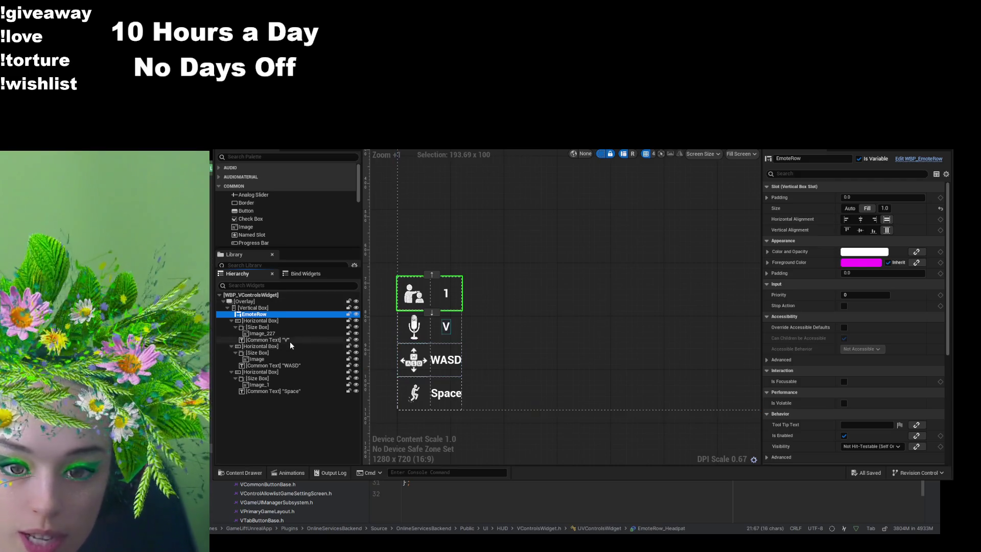
pyautogui.press('F2')
pyautogui.write('EmoteRow_Headpat')
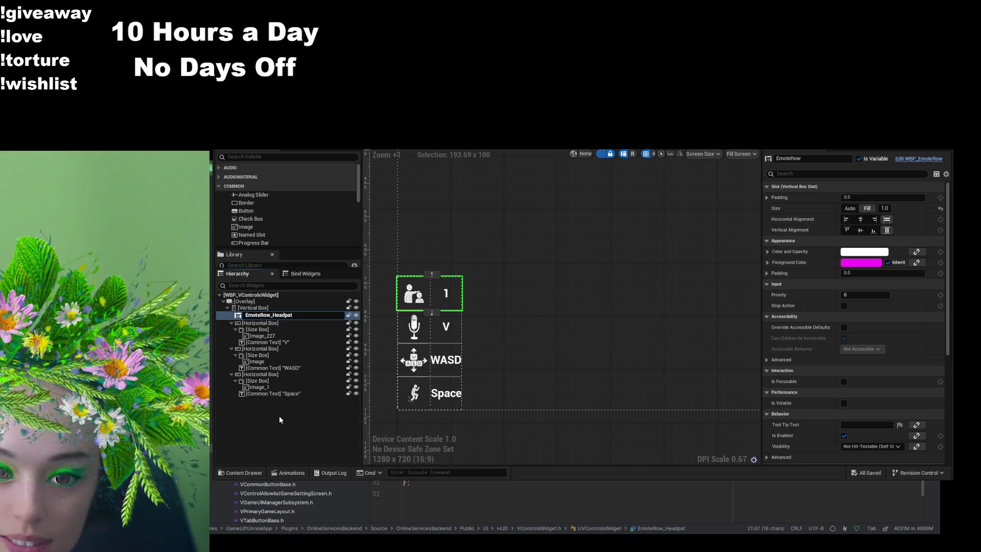
pyautogui.press('Return')
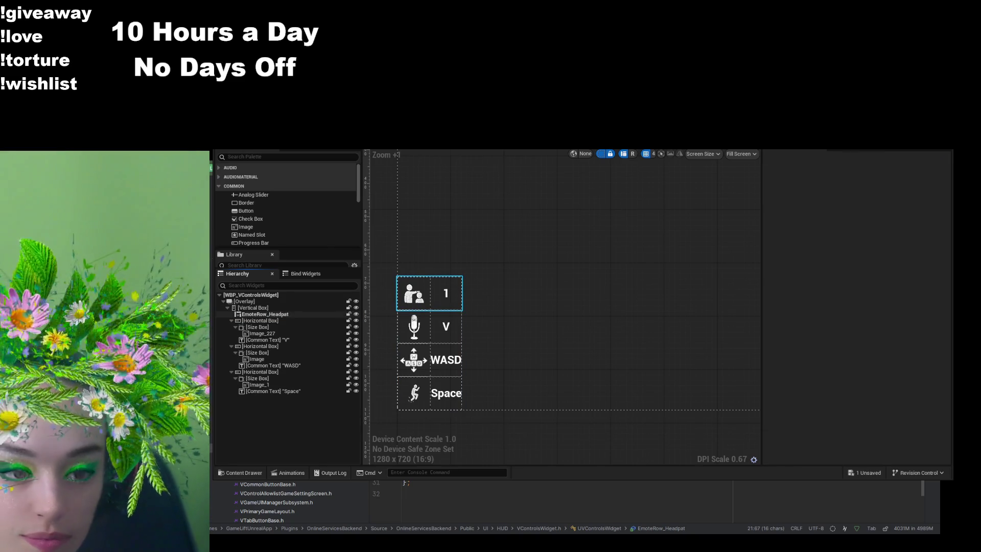
pyautogui.click(271, 314)
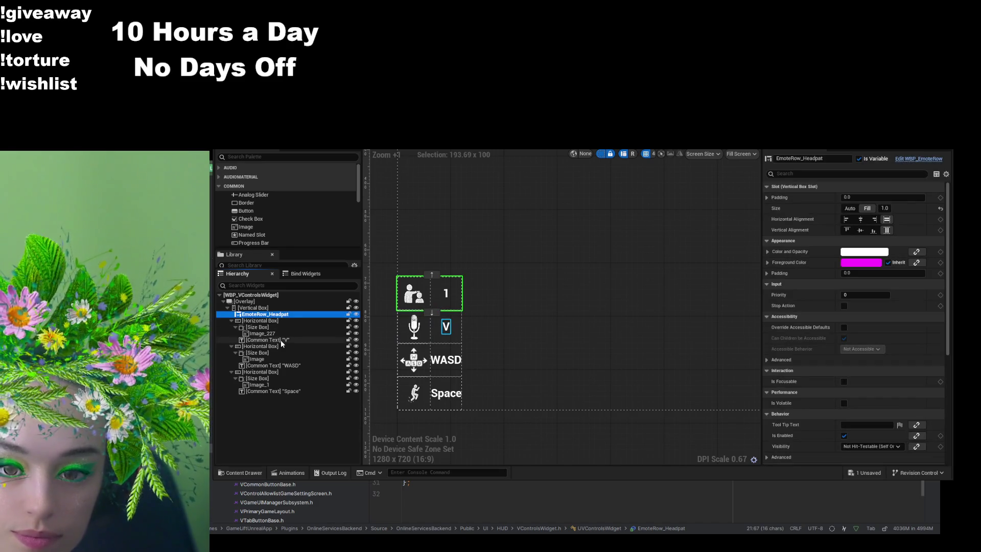
pyautogui.hotkey('ctrl', 'd')
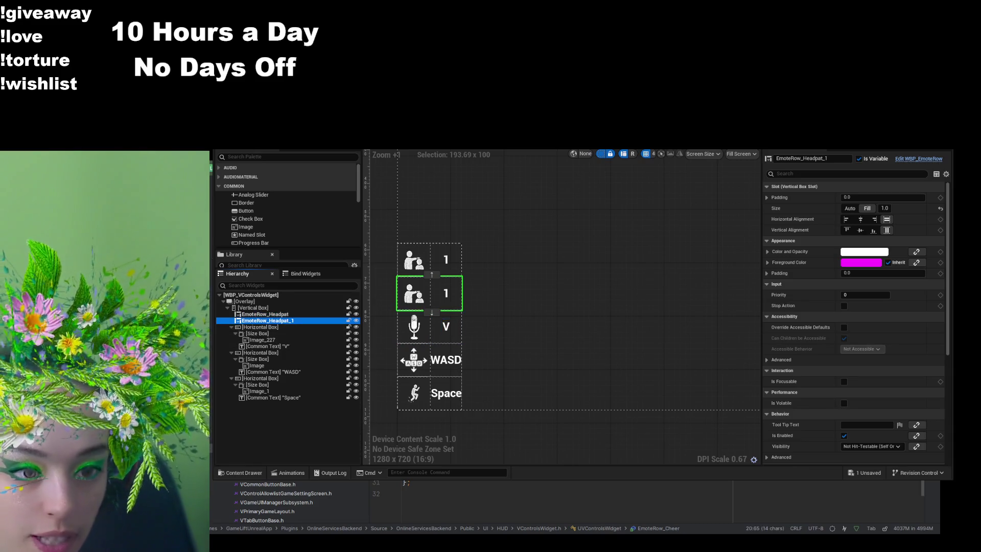
pyautogui.doubleClick(280, 314)
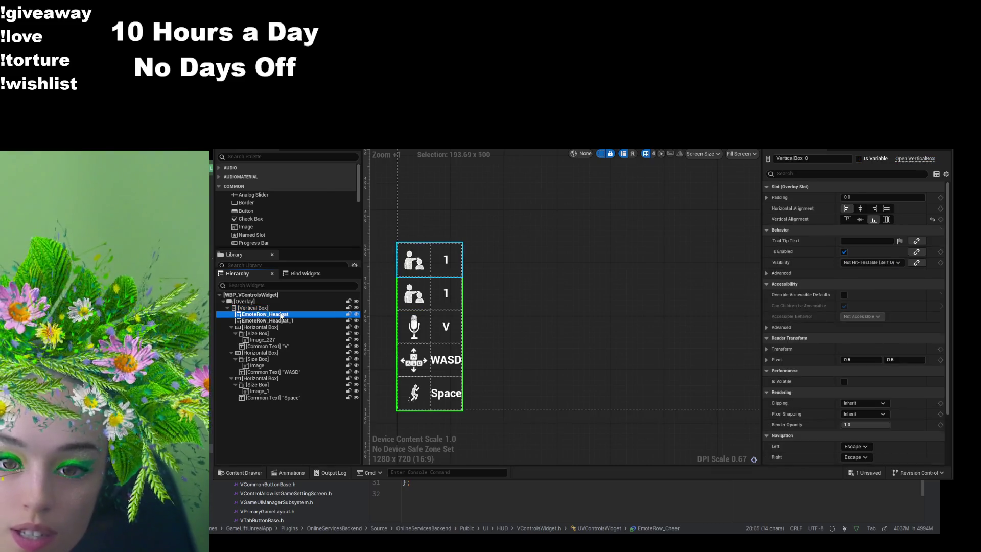
pyautogui.write('EmoteRow_Cheer')
pyautogui.click(286, 430)
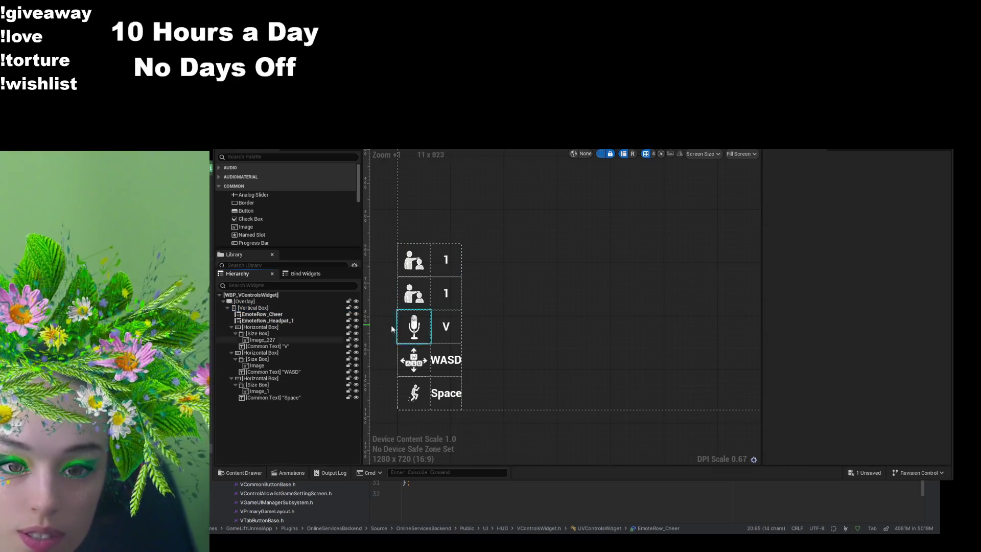
# Step: Rename the copy EmoteRow_Headpat_1 to EmoteRow_Headpat and save the controls widget
pyautogui.click(271, 321)
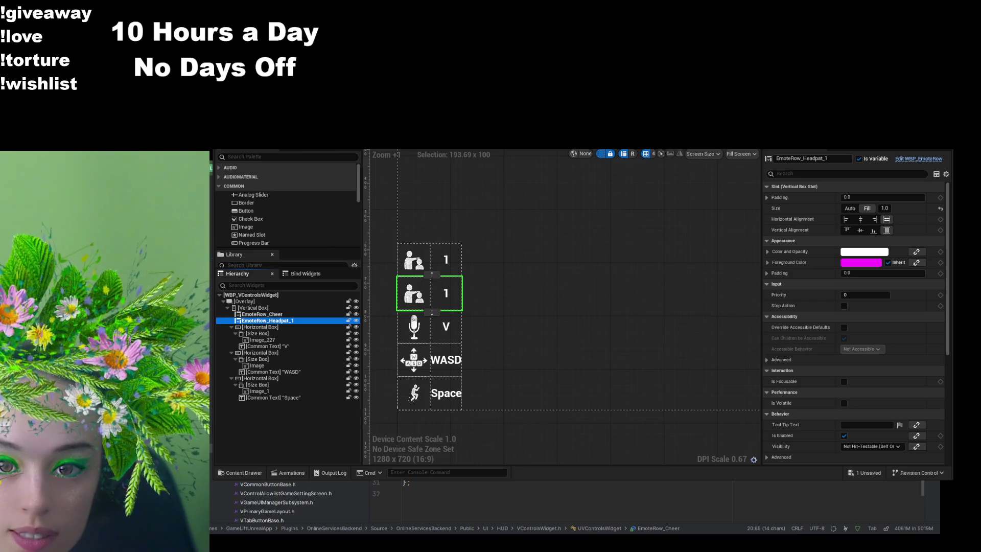
pyautogui.hotkey('ctrl', 's')
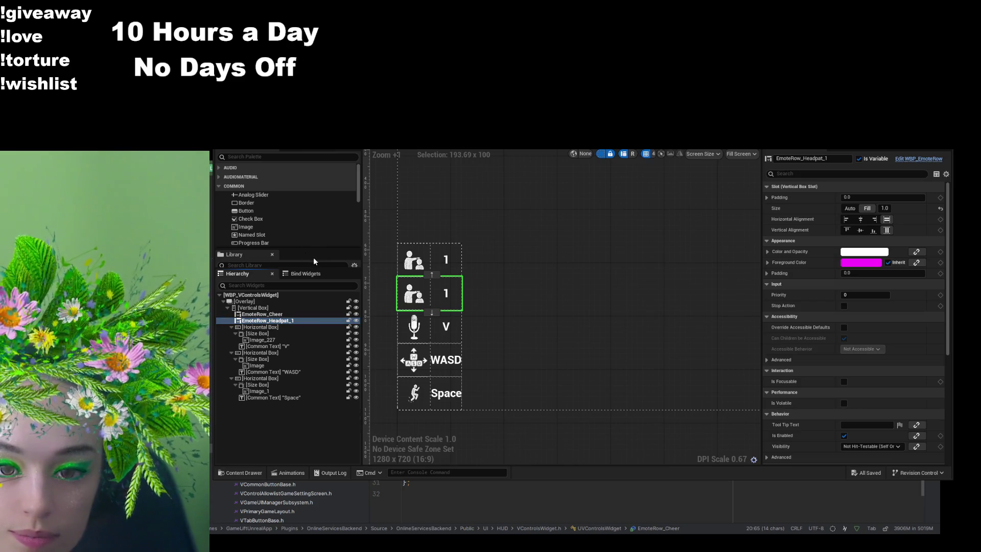
pyautogui.doubleClick(296, 321)
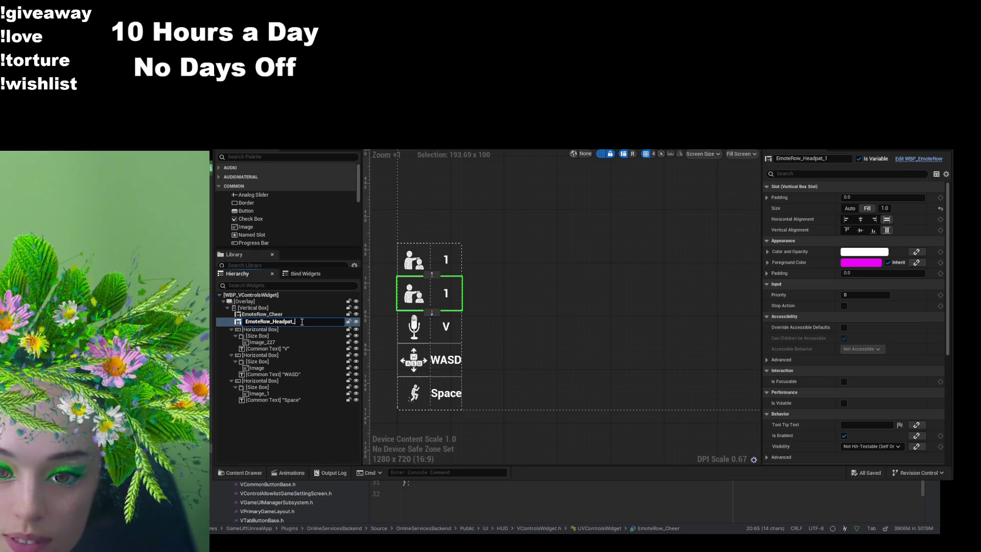
pyautogui.press('Return')
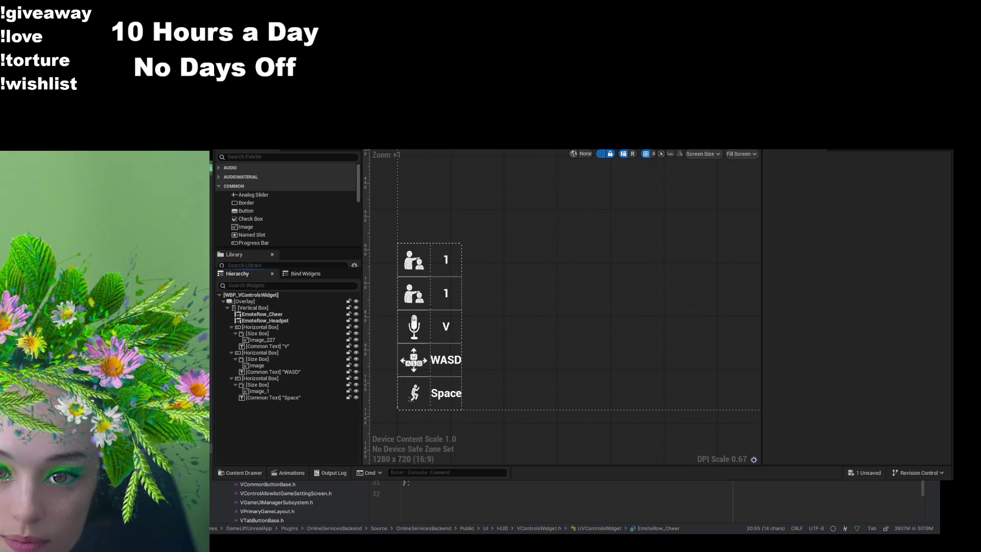
pyautogui.hotkey('ctrl', 's')
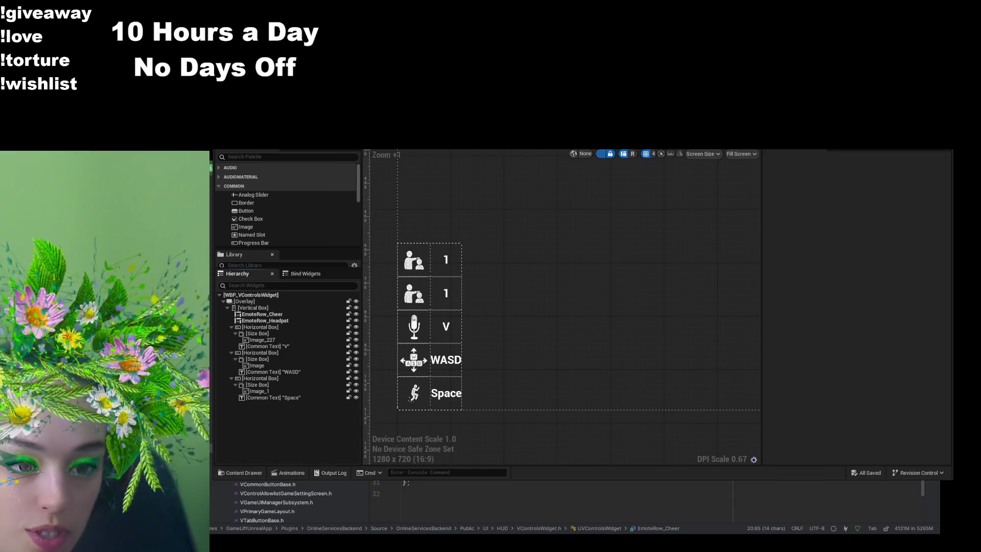
pyautogui.hotkey('ctrl', 'z')
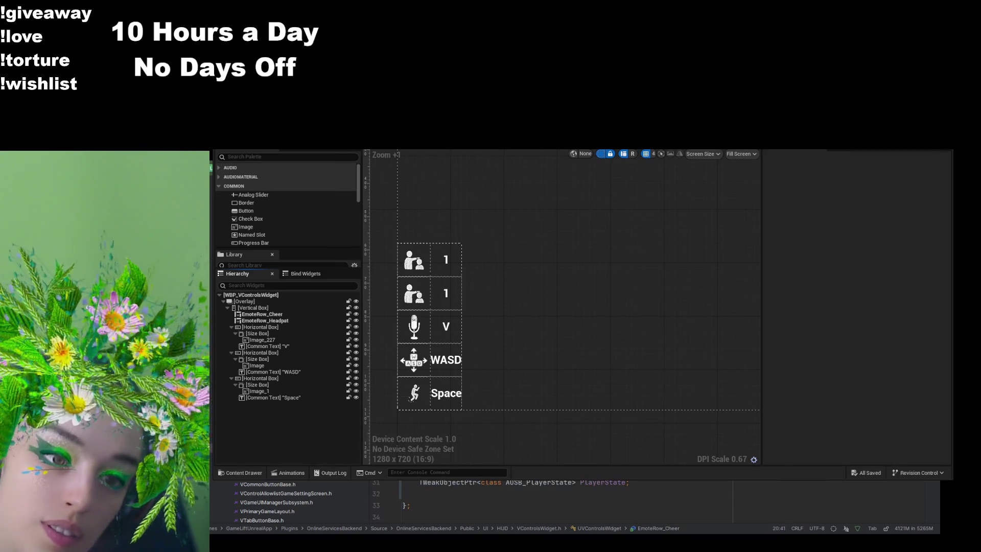
pyautogui.hotkey('ctrl', 'z')
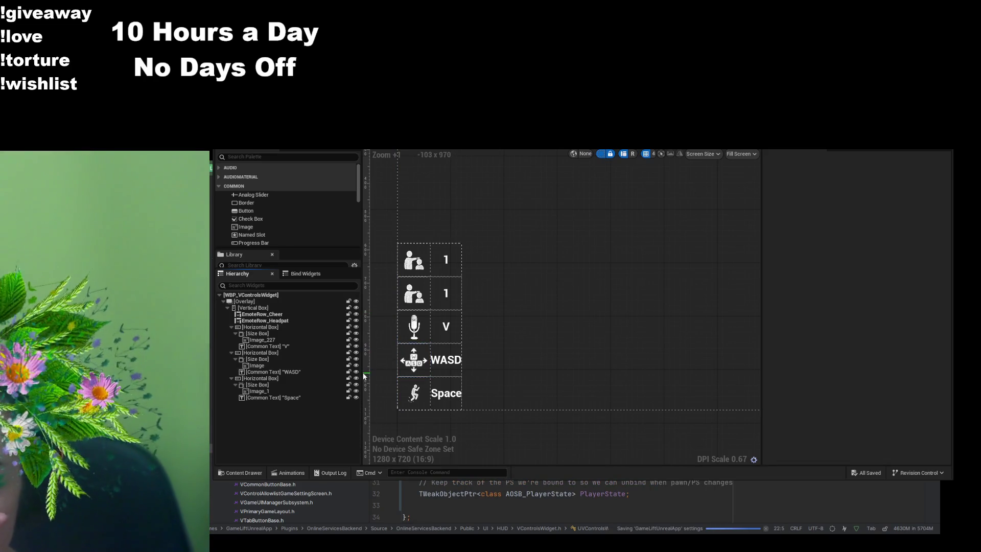
pyautogui.click(284, 321)
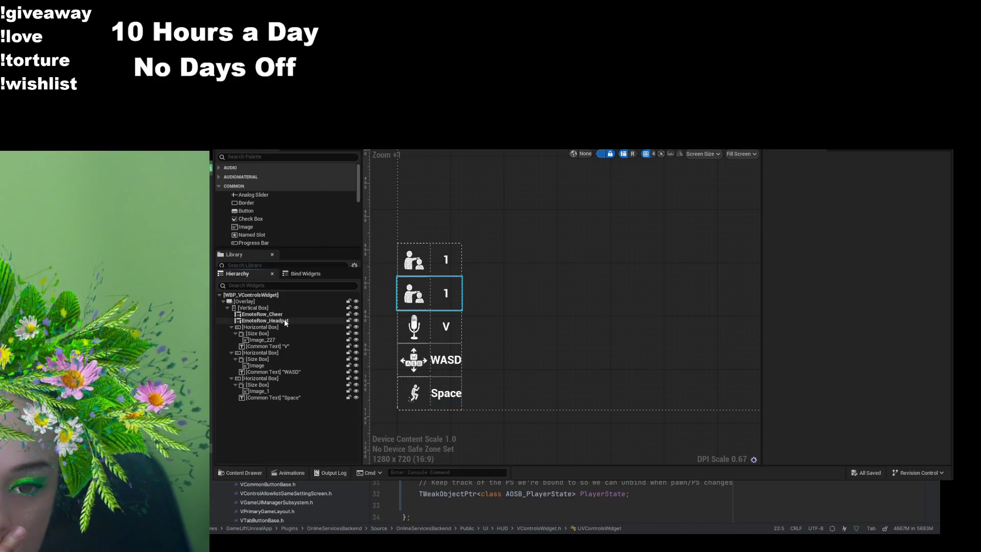
pyautogui.click(285, 322)
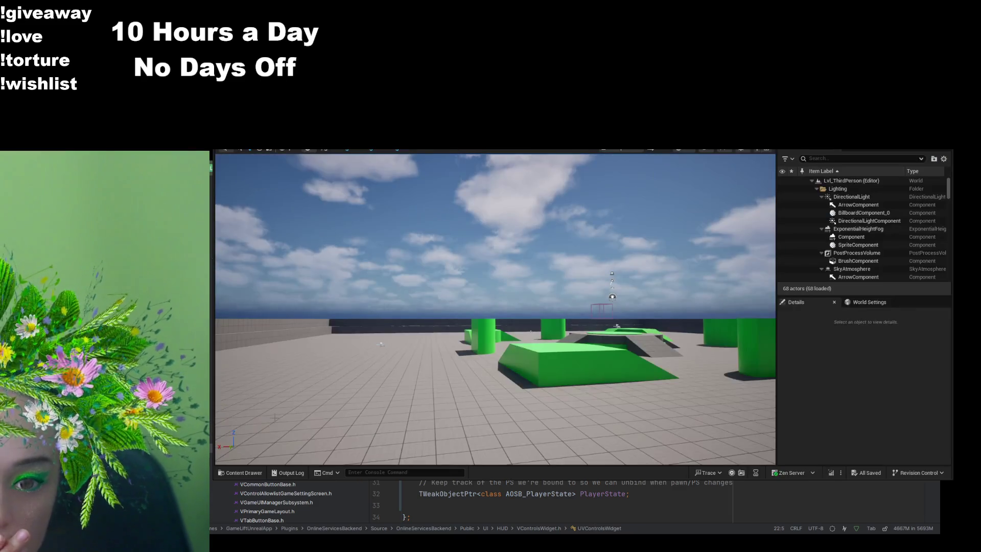
# Step: Change the key label text in WBP_EmoteRow to 2
pyautogui.click(239, 475)
pyautogui.doubleClick(384, 301)
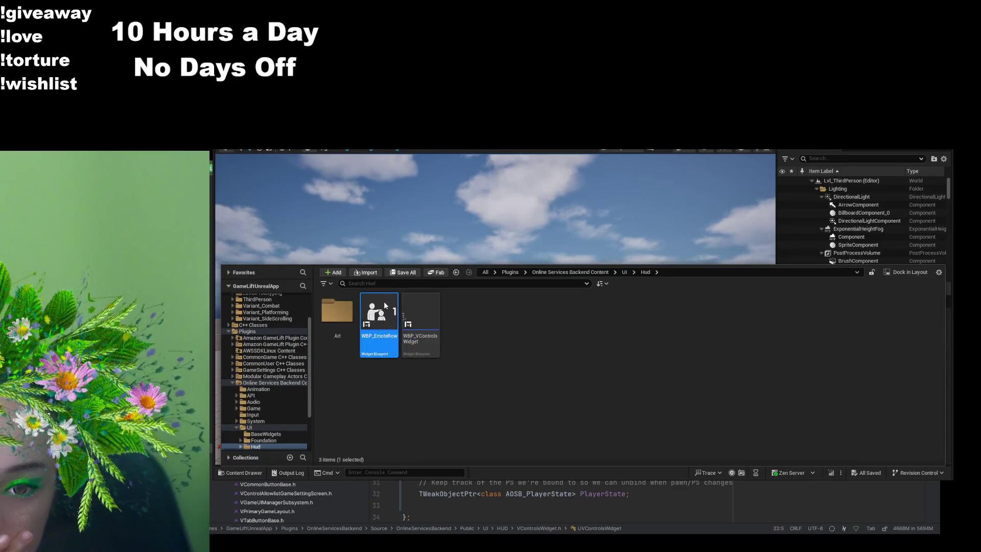
pyautogui.click(260, 320)
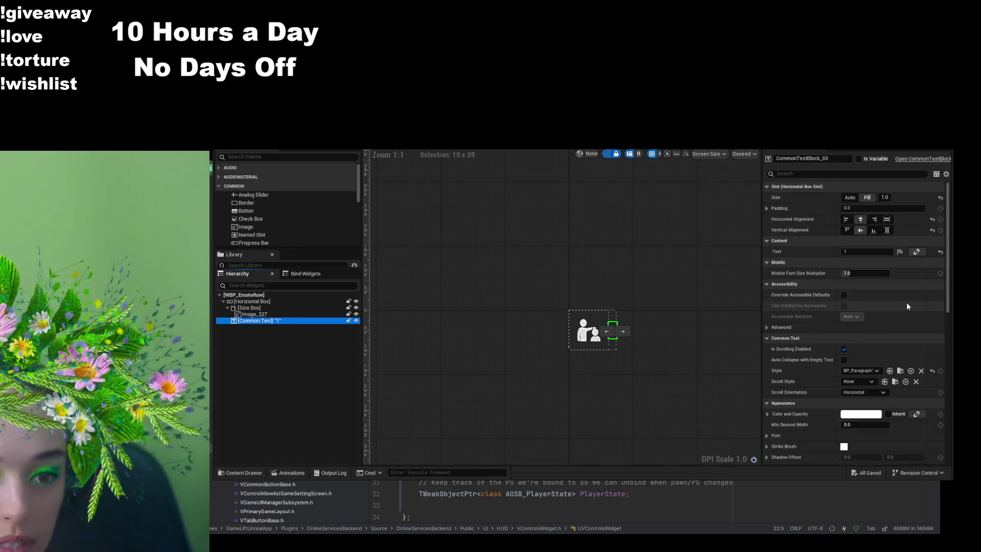
pyautogui.click(858, 251)
pyautogui.write('2')
pyautogui.press('Return')
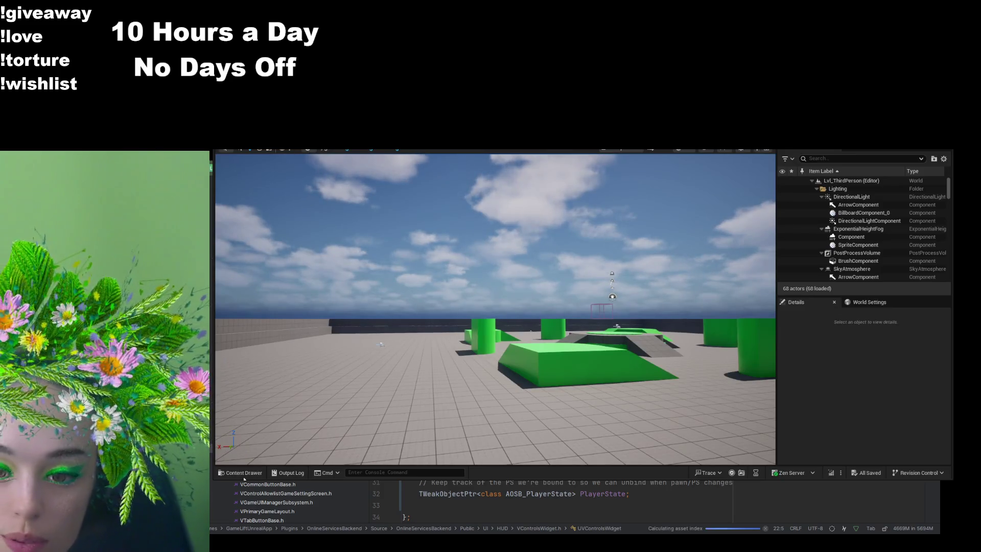
pyautogui.hotkey('ctrl', 'space')
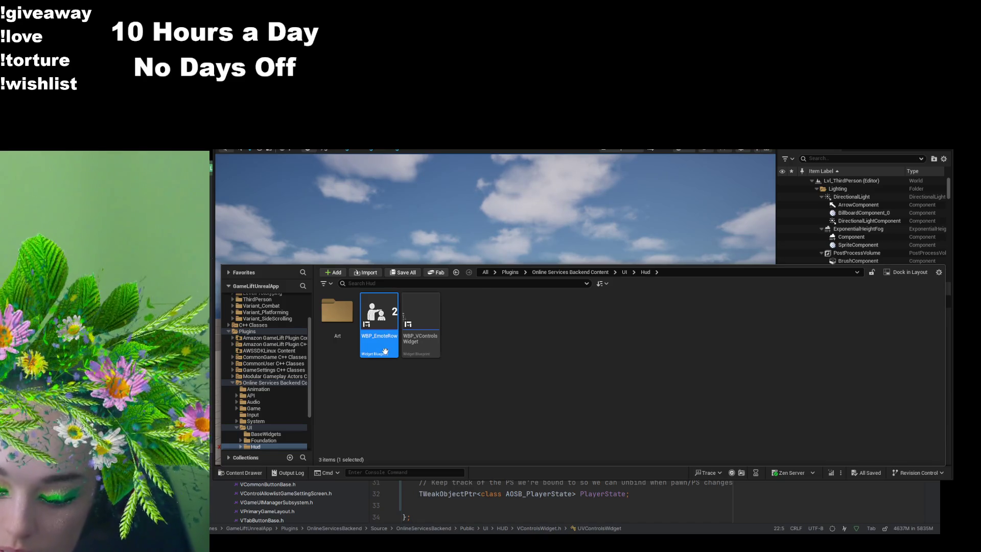
# Step: Duplicate WBP_EmoteRow into WBP_EmoteRow_Cheer and WBP_EmoteRow_Headpat, then reopen WBP_VControlsWidget
pyautogui.hotkey('ctrl', 'd')
pyautogui.press('Return')
pyautogui.click(428, 345)
pyautogui.press('Home')
pyautogui.press('Delete')
pyautogui.press('Delete')
pyautogui.press('Delete')
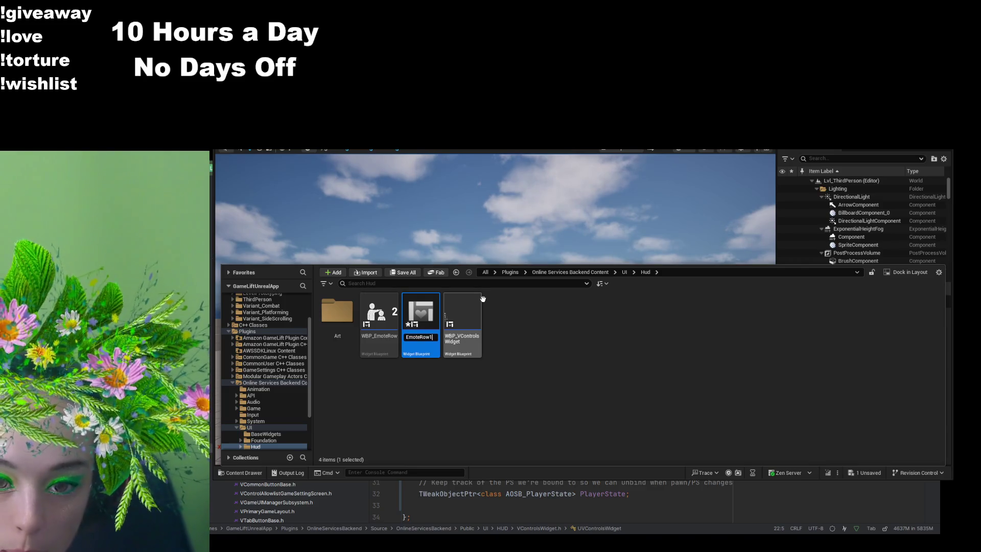
pyautogui.press('BackSpace')
pyautogui.write('_Cheer')
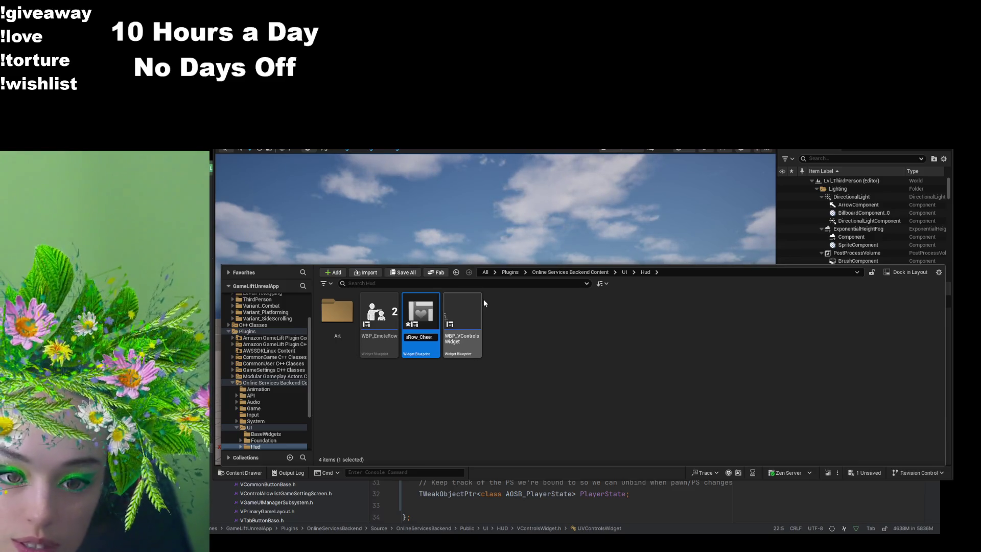
pyautogui.press('Return')
pyautogui.click(374, 352)
pyautogui.press('F2')
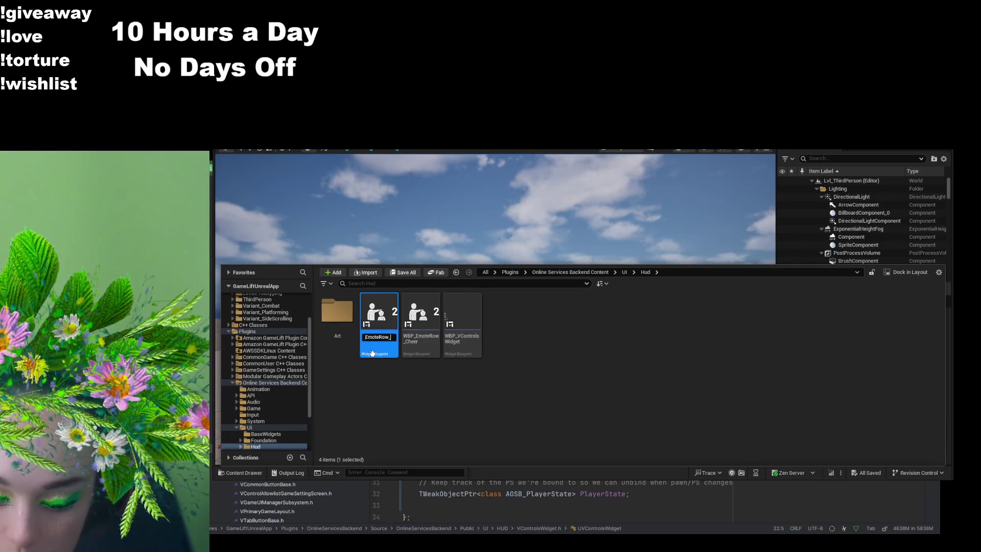
pyautogui.press('Return')
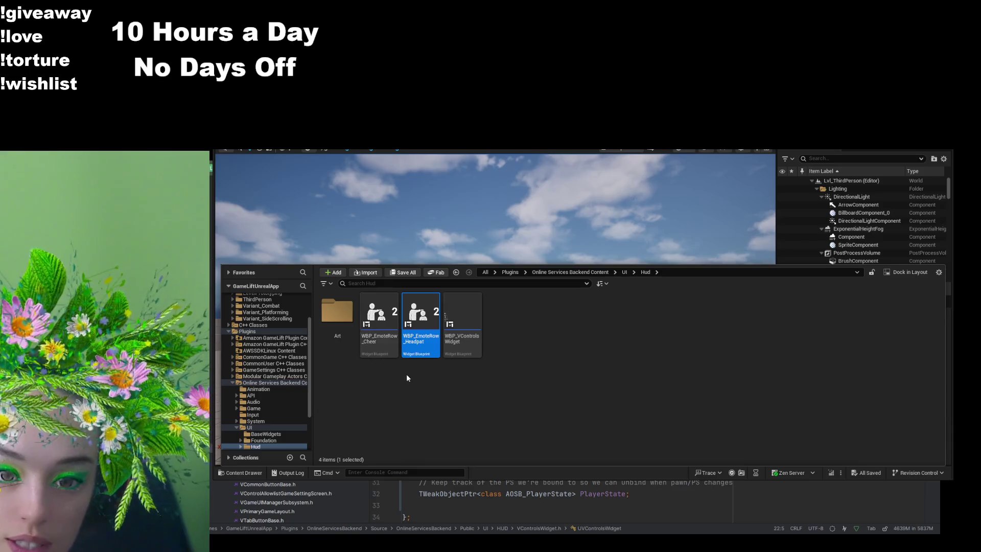
pyautogui.doubleClick(461, 315)
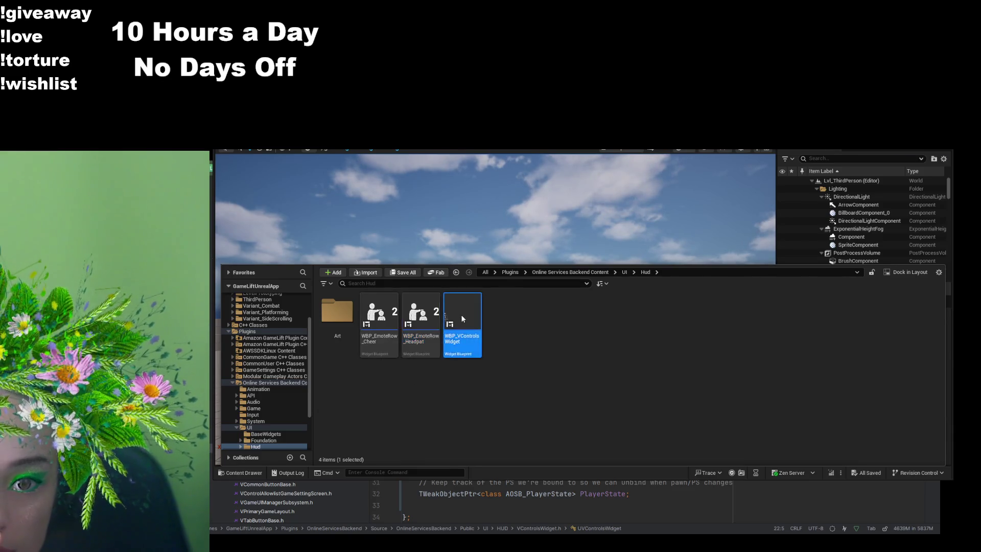
pyautogui.click(294, 321)
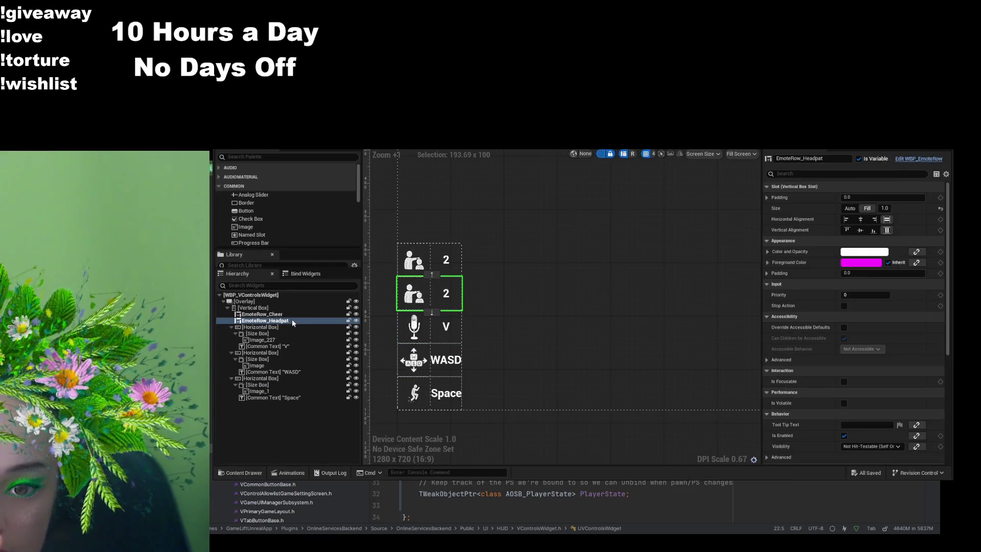
# Step: Replace the old EmoteRow_Cheer with a WBP_EmoteRow_Cheer row placed above EmoteRow_Headpat
pyautogui.click(289, 314)
pyautogui.click(264, 157)
pyautogui.write('emoterow')
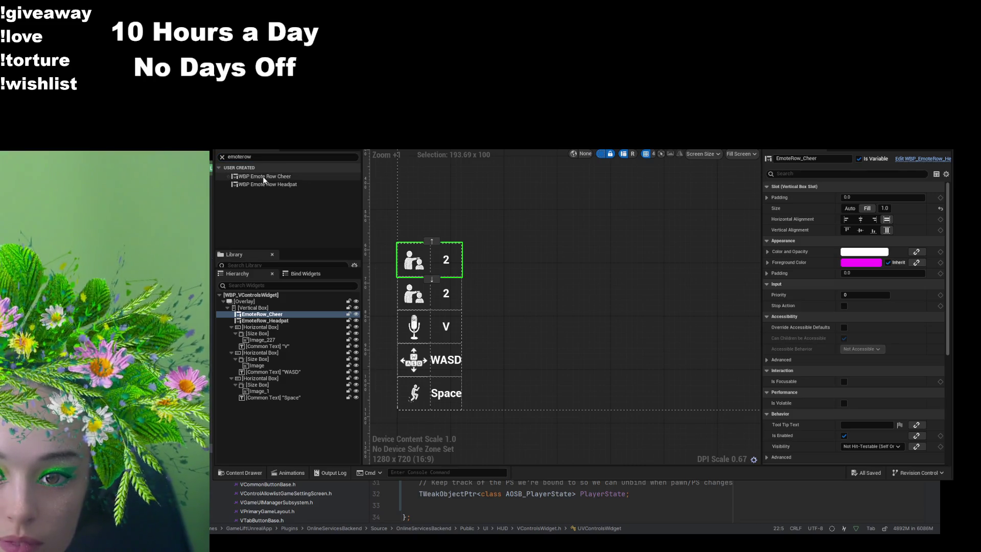
pyautogui.click(284, 317)
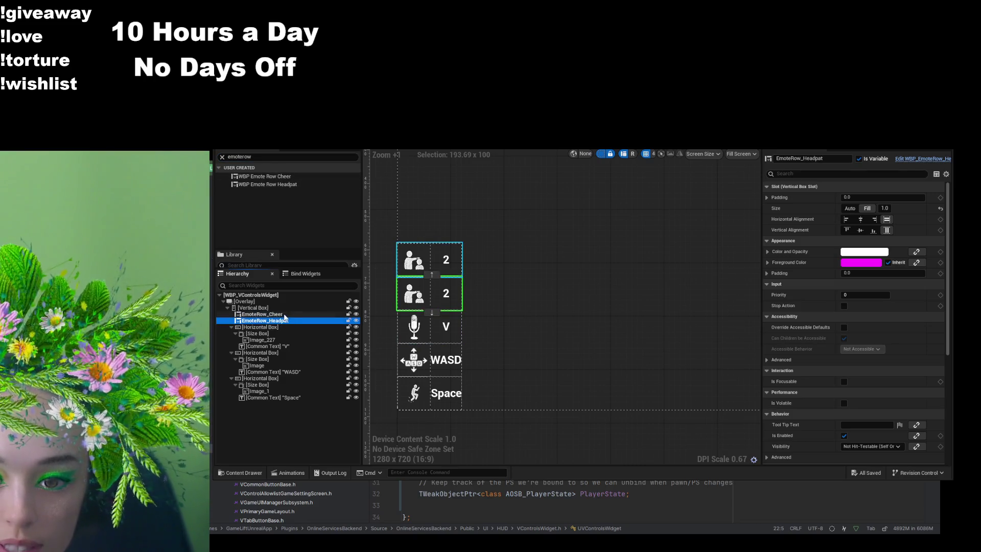
pyautogui.press('Delete')
pyautogui.click(252, 176)
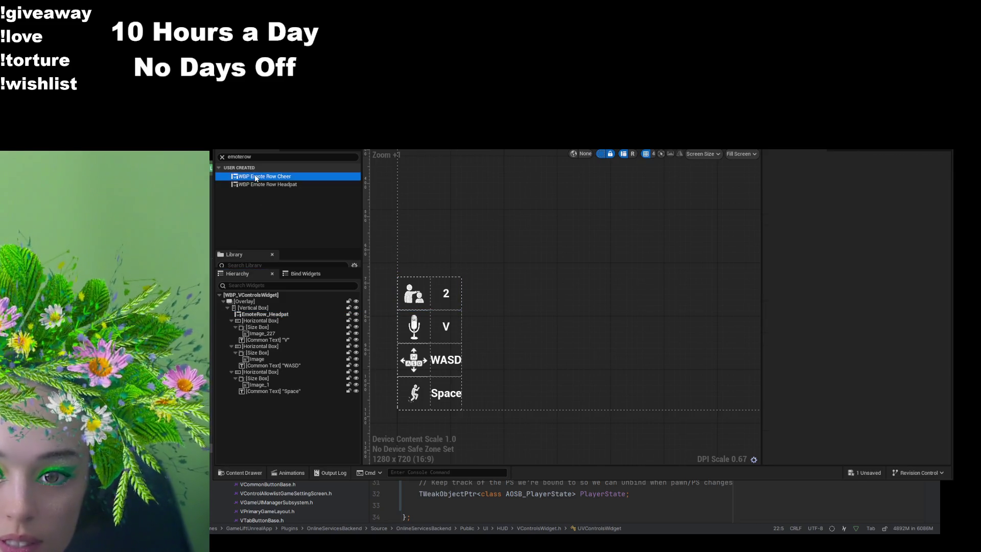
pyautogui.moveTo(284, 316)
pyautogui.mouseDown()
pyautogui.moveTo(261, 399)
pyautogui.moveTo(287, 308)
pyautogui.mouseUp()
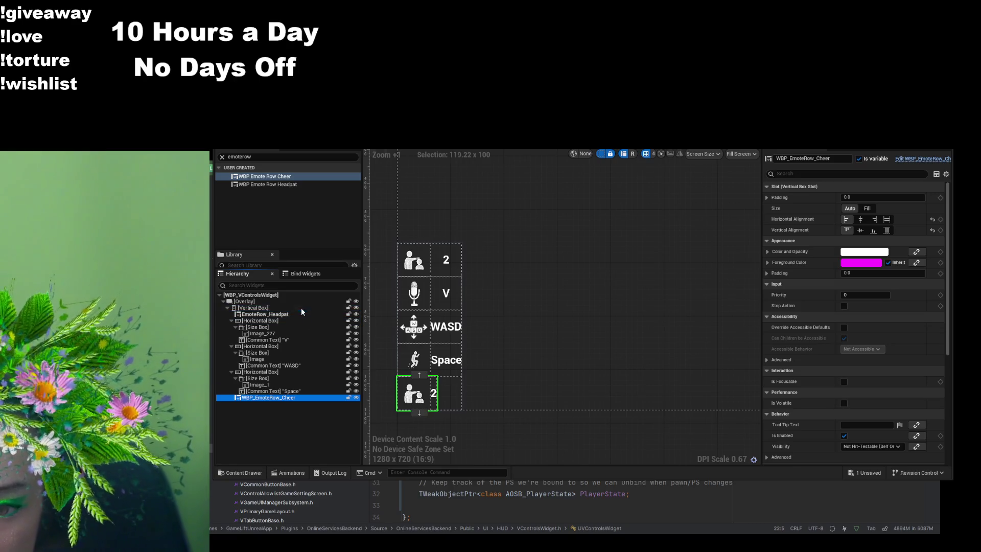
pyautogui.moveTo(279, 388); pyautogui.dragTo(290, 315)
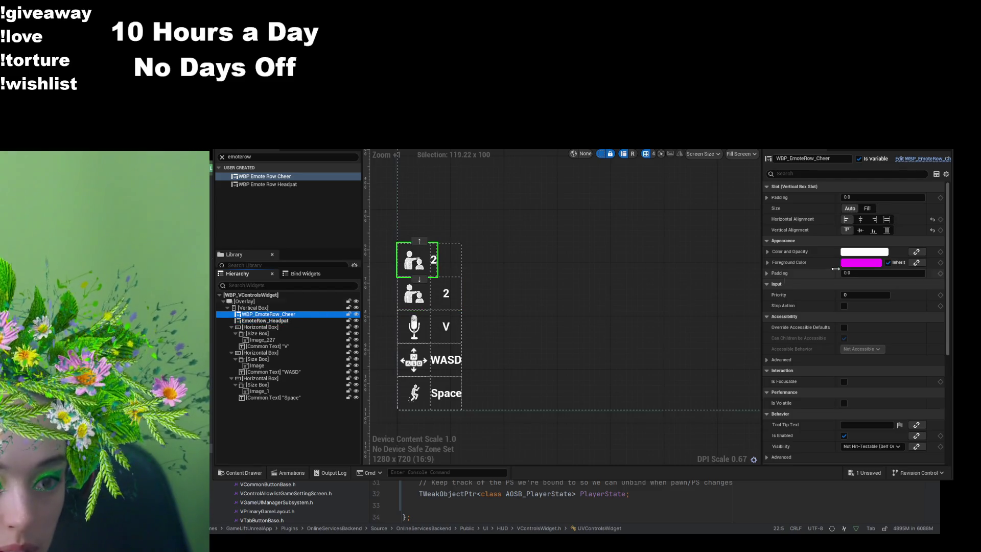
# Step: Set the Cheer row's size and horizontal and vertical alignment to Fill, and save the controls widget
pyautogui.click(867, 208)
pyautogui.click(887, 219)
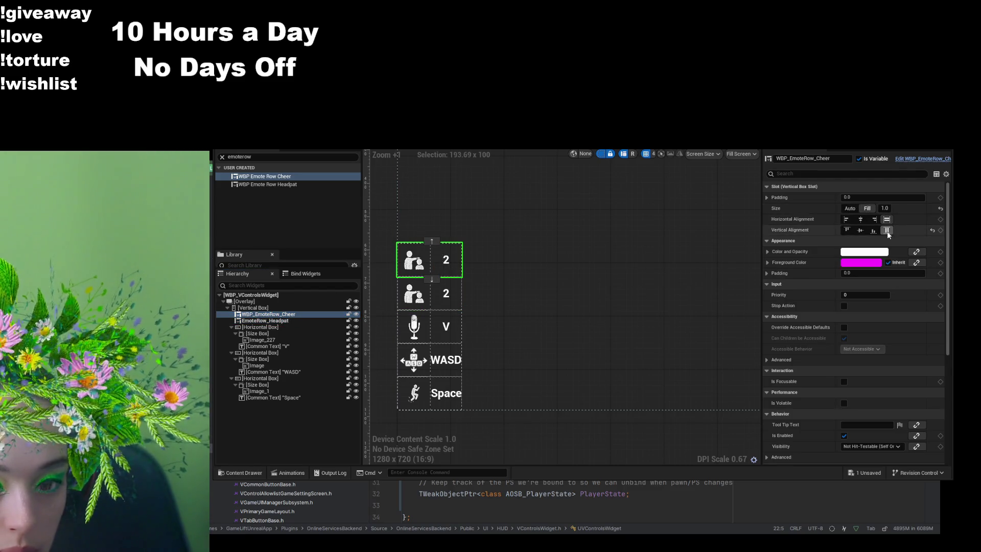
pyautogui.click(886, 230)
pyautogui.hotkey('ctrl', 's')
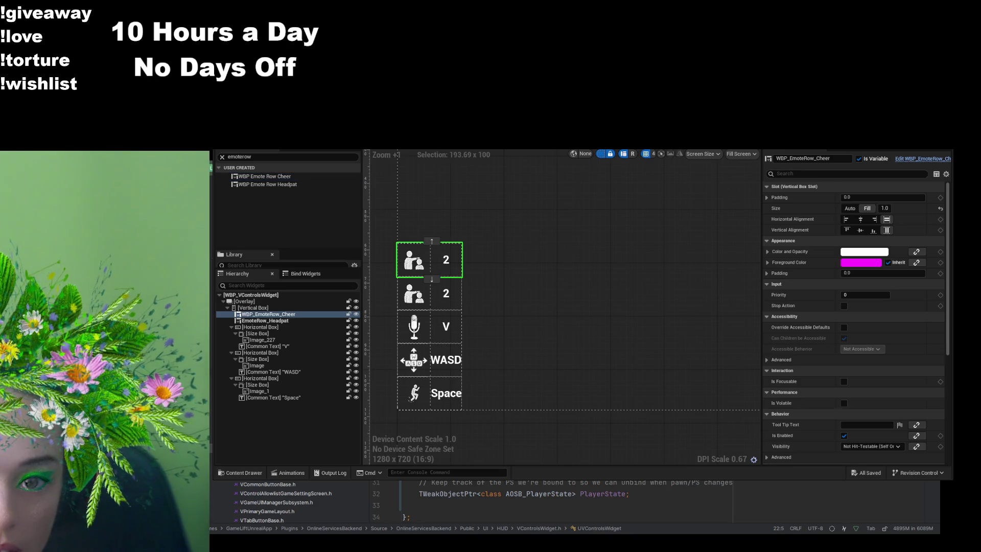
pyautogui.doubleClick(276, 321)
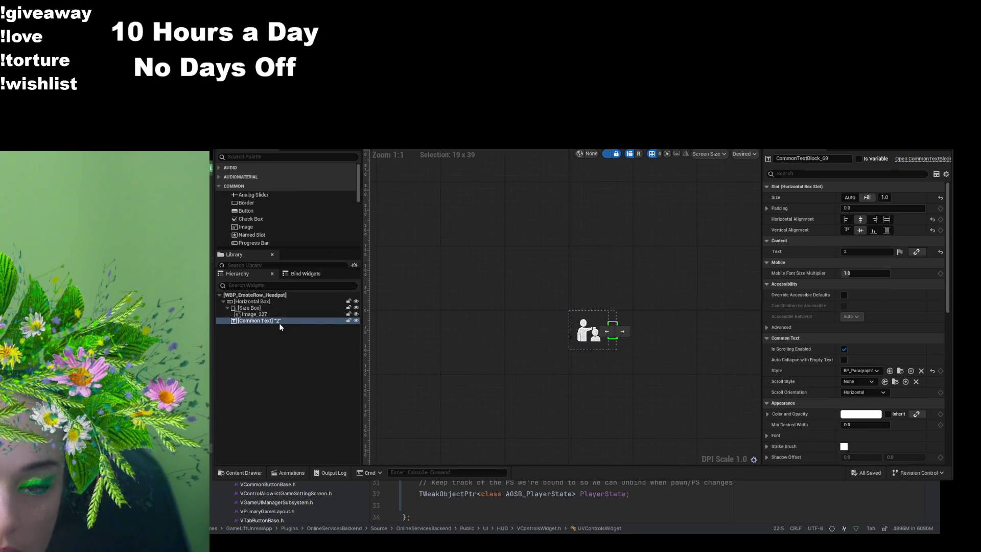
# Step: Open WBP_EmoteRow_Cheer from the Hud folder and set its Common Text label's Text to 1
pyautogui.hotkey('ctrl', 'Tab')
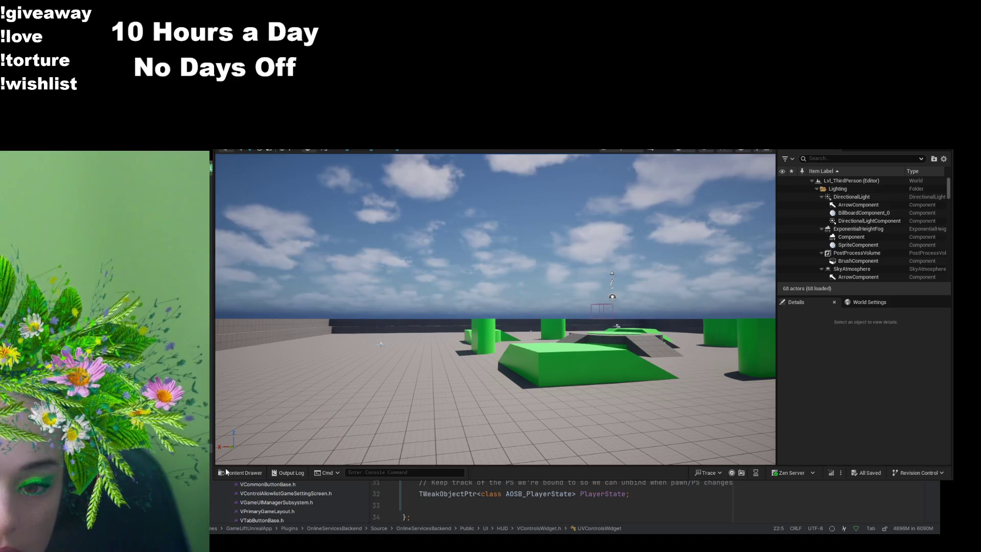
pyautogui.click(245, 472)
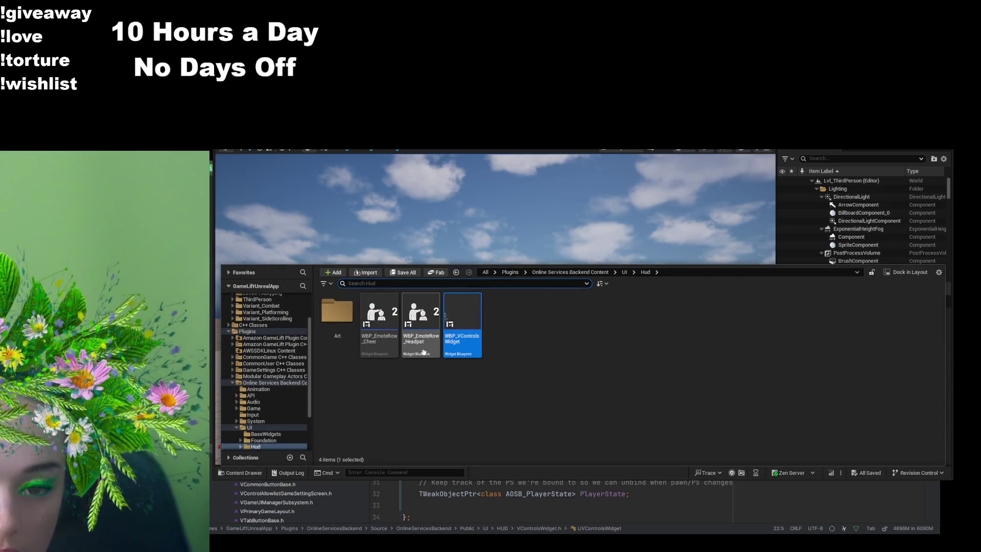
pyautogui.doubleClick(380, 347)
pyautogui.click(281, 321)
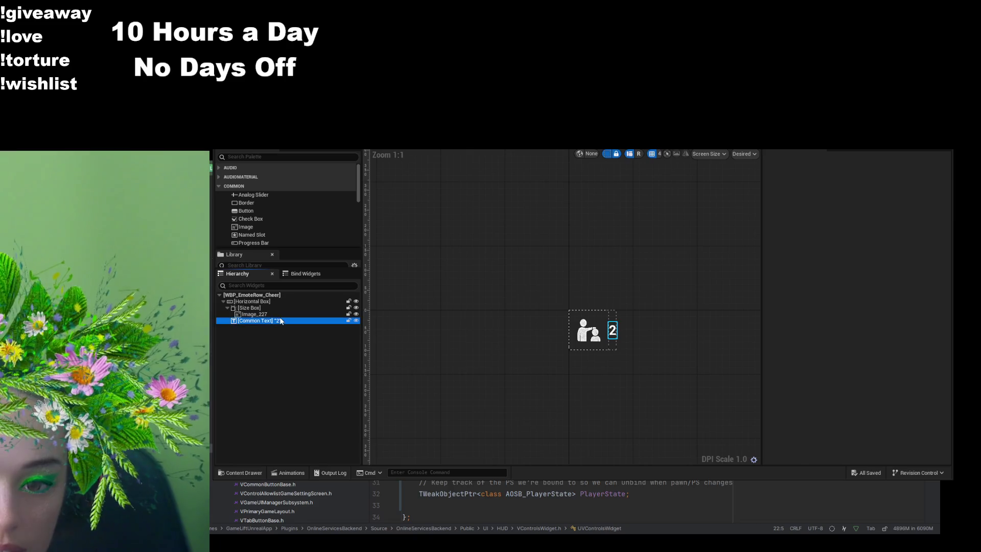
pyautogui.click(867, 252)
pyautogui.write('1')
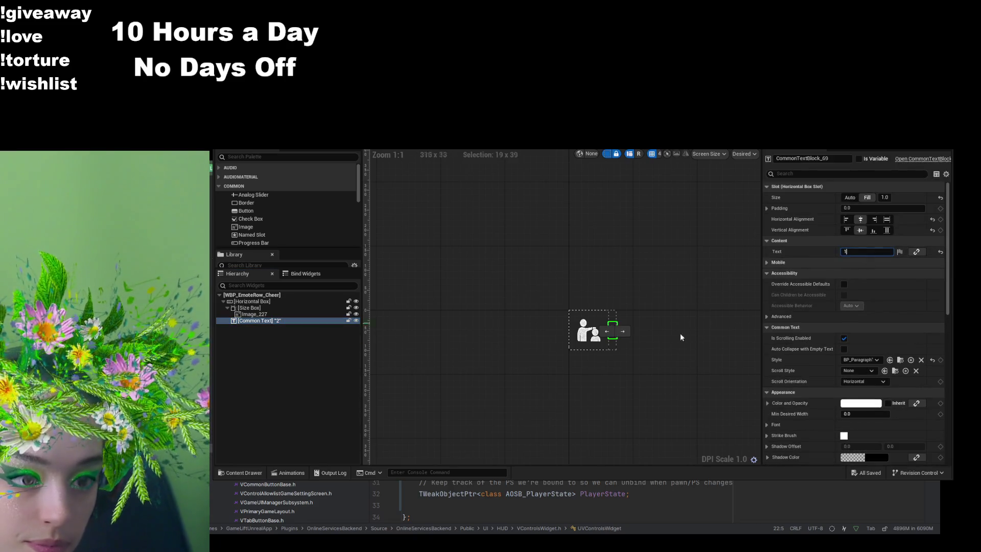
pyautogui.click(703, 320)
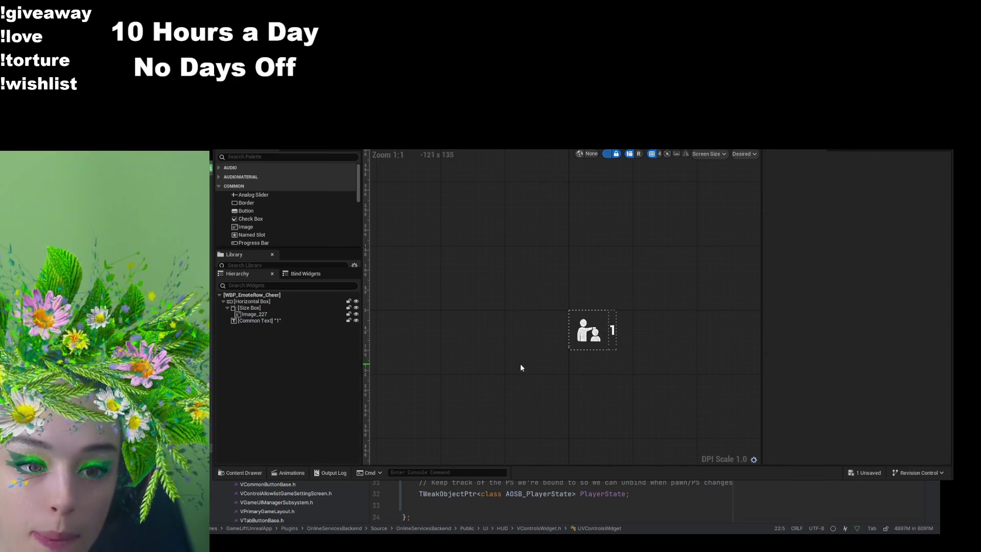
pyautogui.scroll(15, 521, 367)
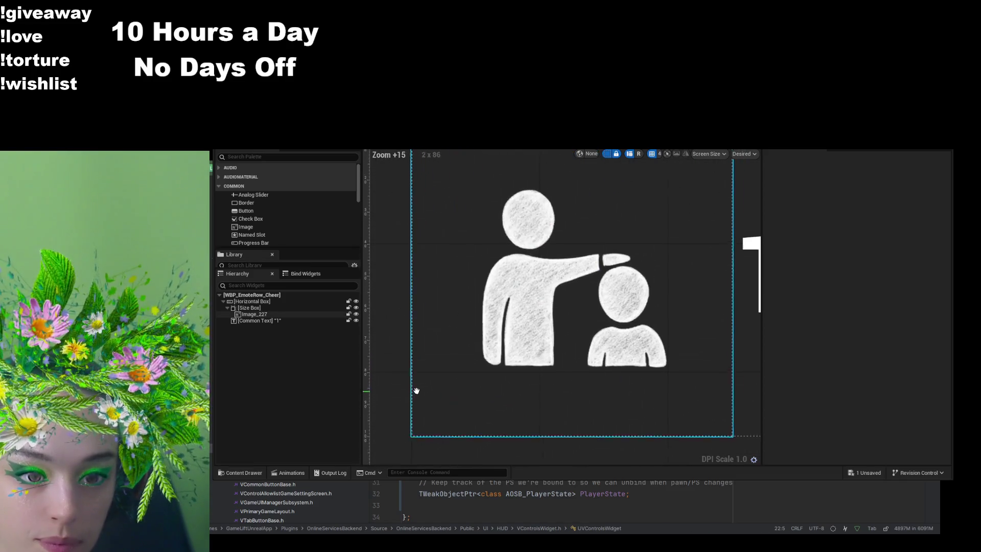
pyautogui.scroll(-2, 418, 390)
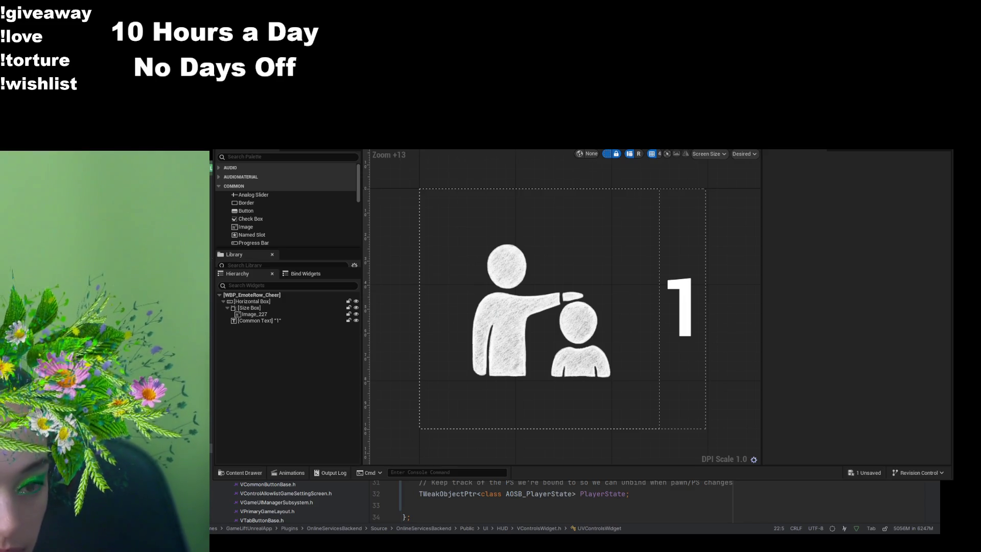
pyautogui.click(254, 314)
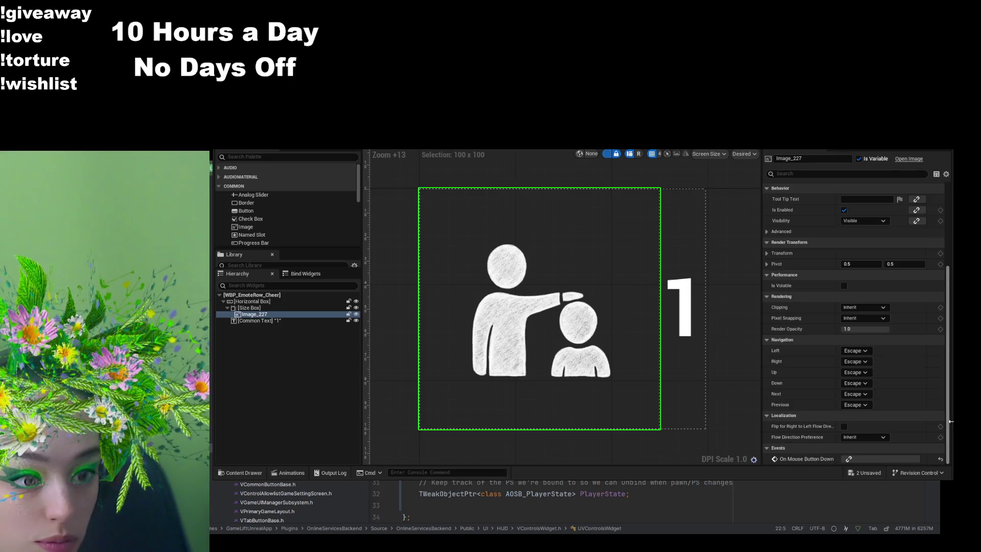
# Step: Filter the image's Details by 'ima' and set its Brush Image to the cheer texture
pyautogui.click(815, 173)
pyautogui.write('hea')
pyautogui.press('BackSpace')
pyautogui.press('BackSpace')
pyautogui.press('BackSpace')
pyautogui.write('ima')
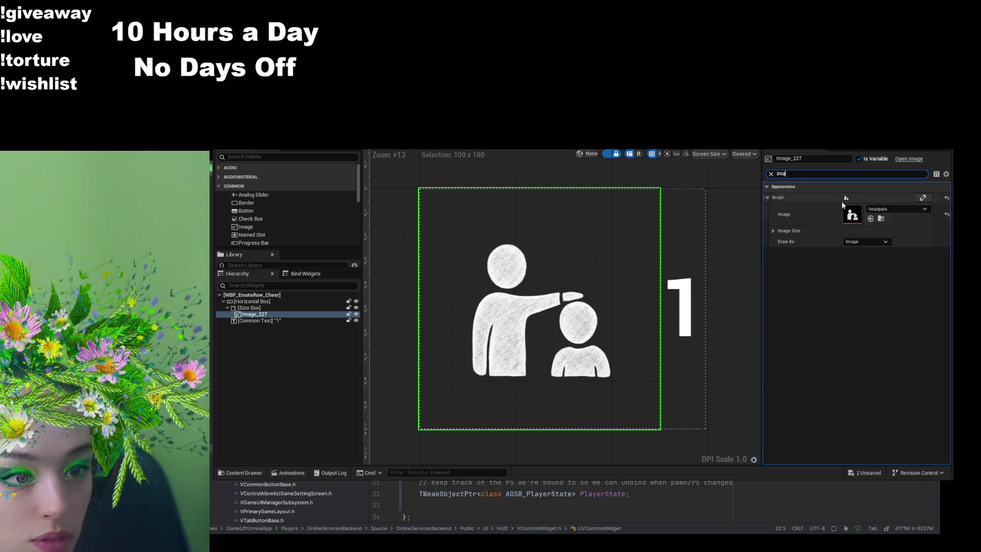
pyautogui.click(881, 219)
pyautogui.click(333, 296)
pyautogui.doubleClick(333, 296)
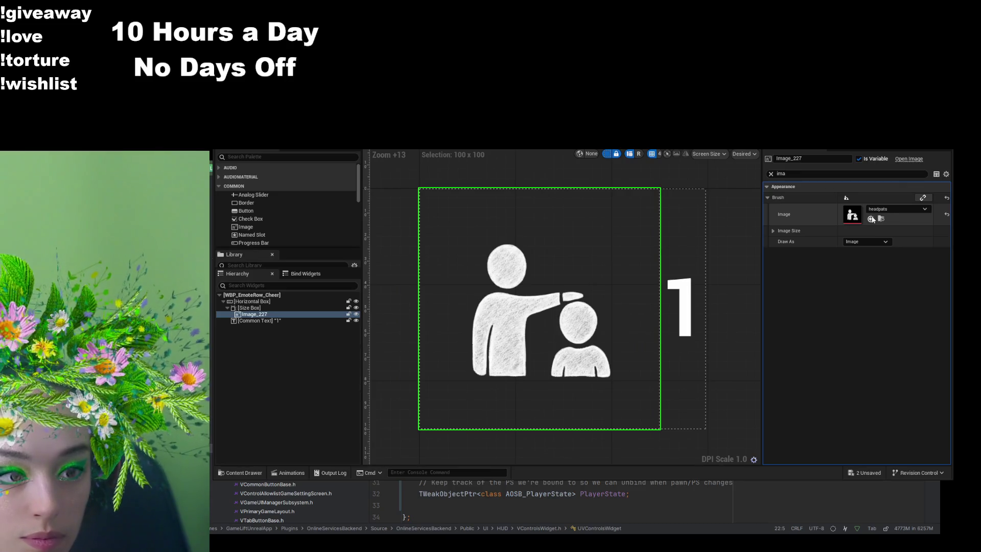
pyautogui.click(871, 218)
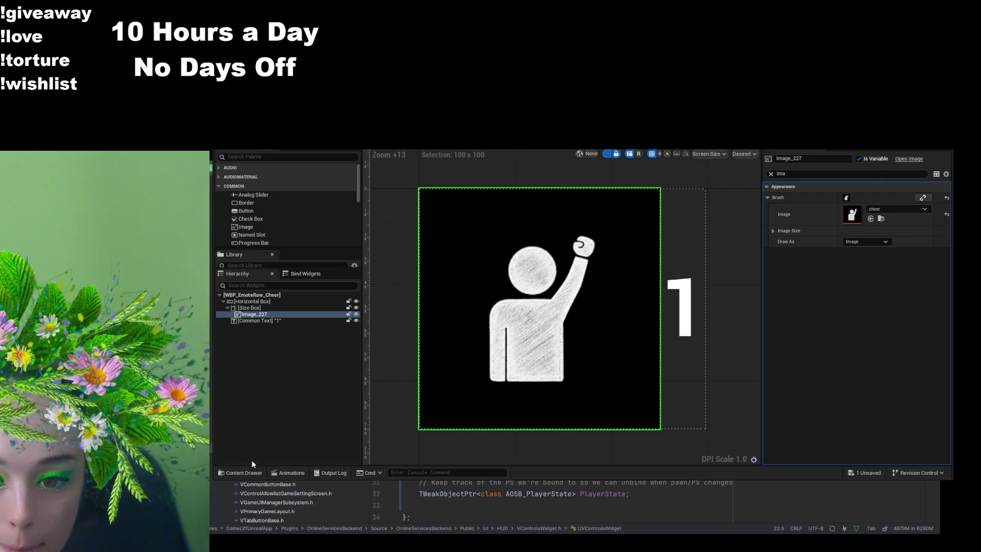
# Step: Select the cheer texture in the Icons folder and return to the level editor
pyautogui.click(241, 473)
pyautogui.click(342, 316)
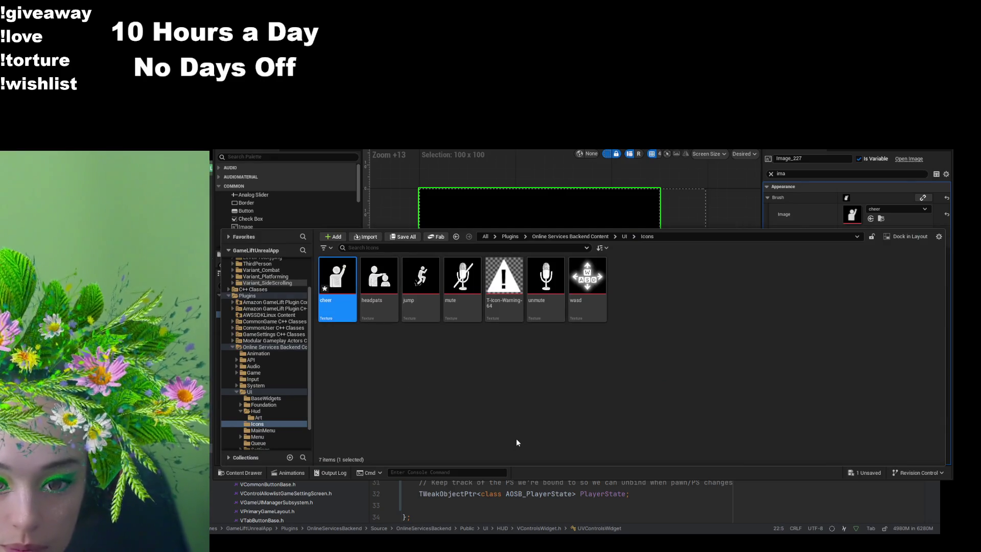
pyautogui.hotkey('alt', 'Tab')
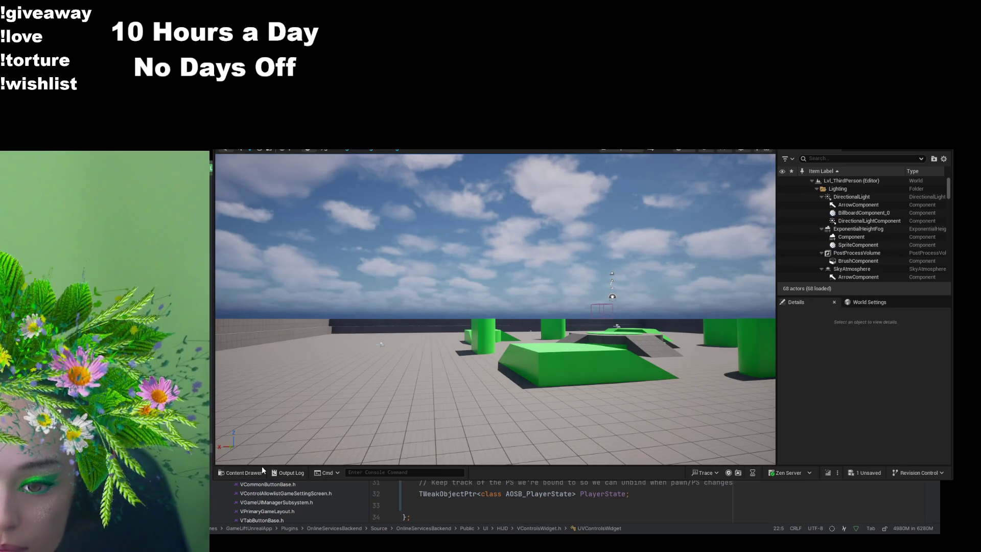
# Step: Open WBP_EmoteRow_Cheer from UI/Hud and select Image_227 inside its Size Box
pyautogui.click(262, 472)
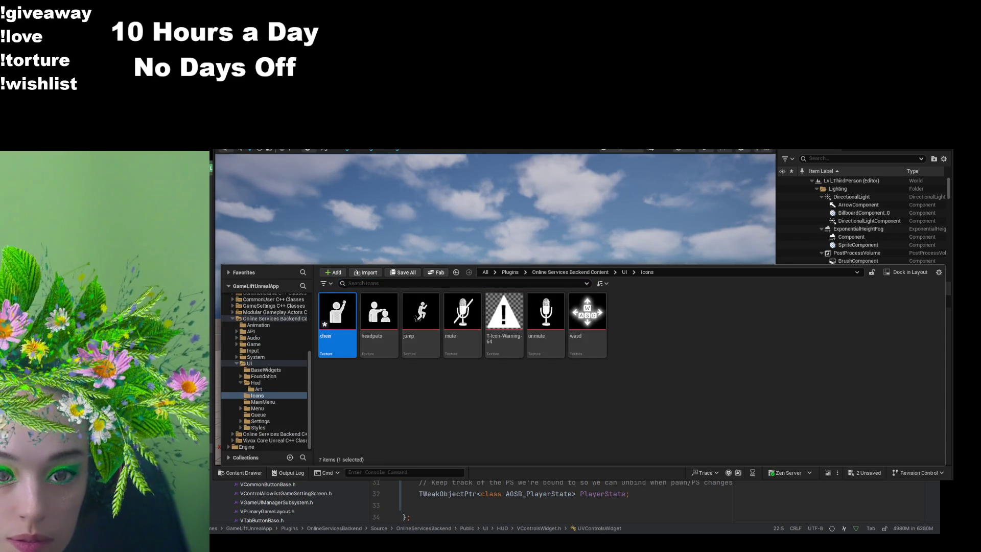
pyautogui.click(256, 469)
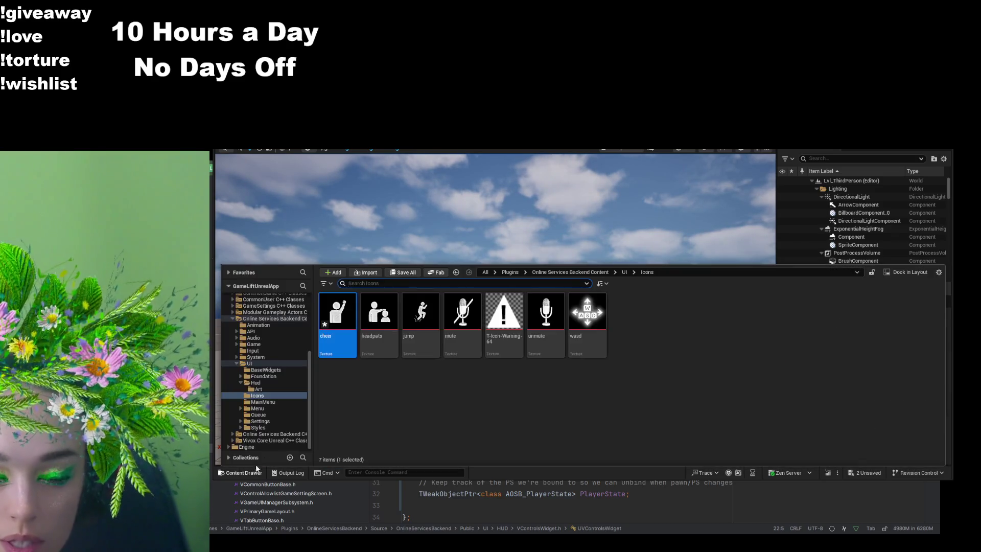
pyautogui.click(625, 271)
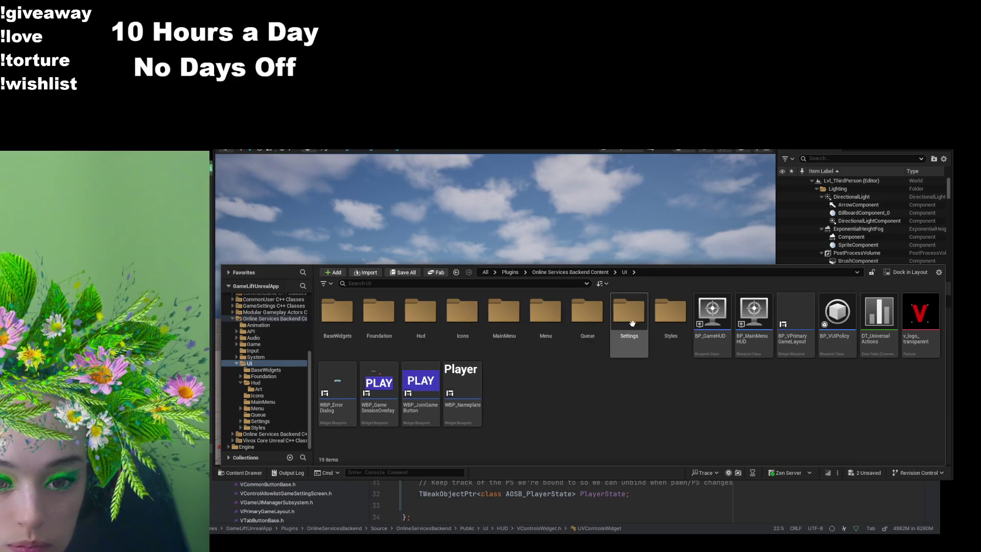
pyautogui.doubleClick(427, 313)
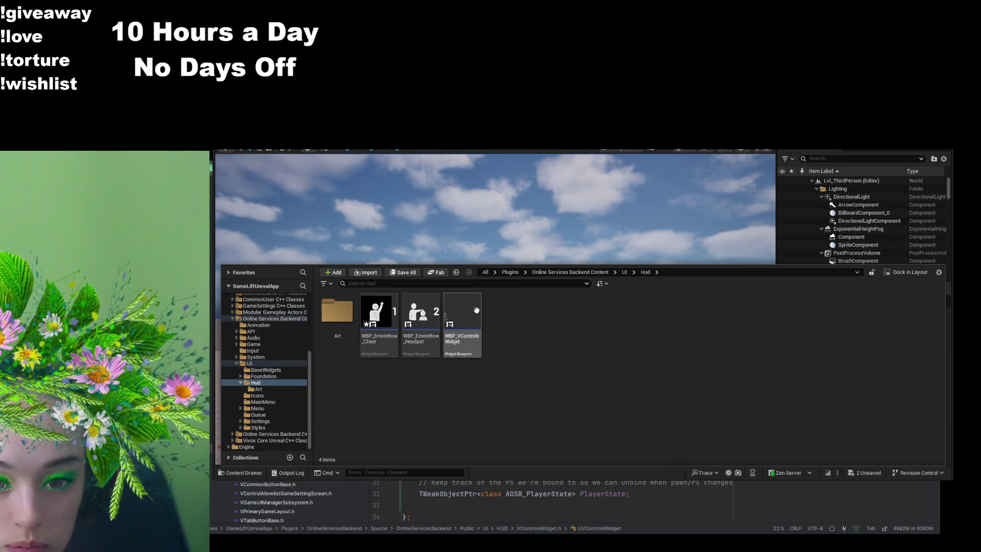
pyautogui.click(391, 312)
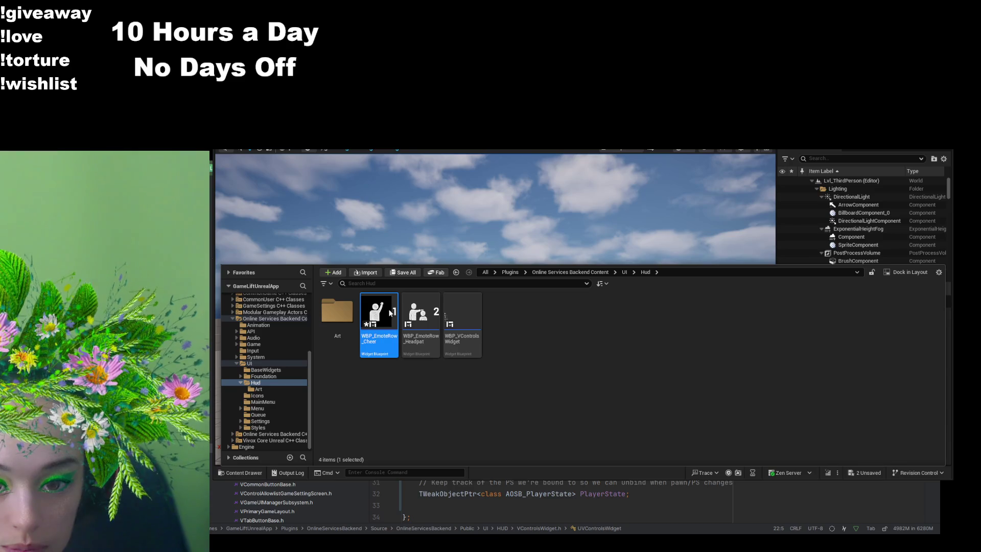
pyautogui.doubleClick(390, 311)
pyautogui.click(259, 308)
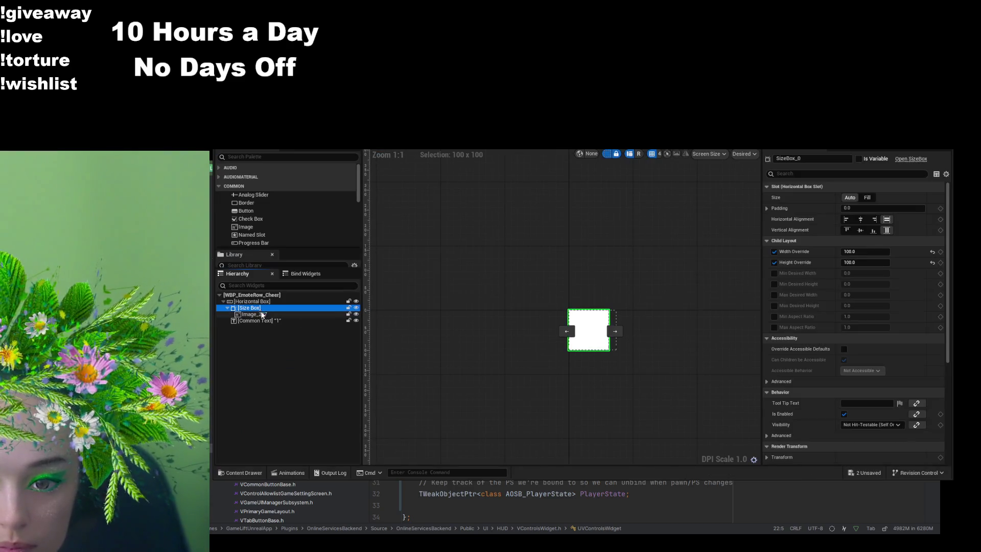
pyautogui.click(261, 314)
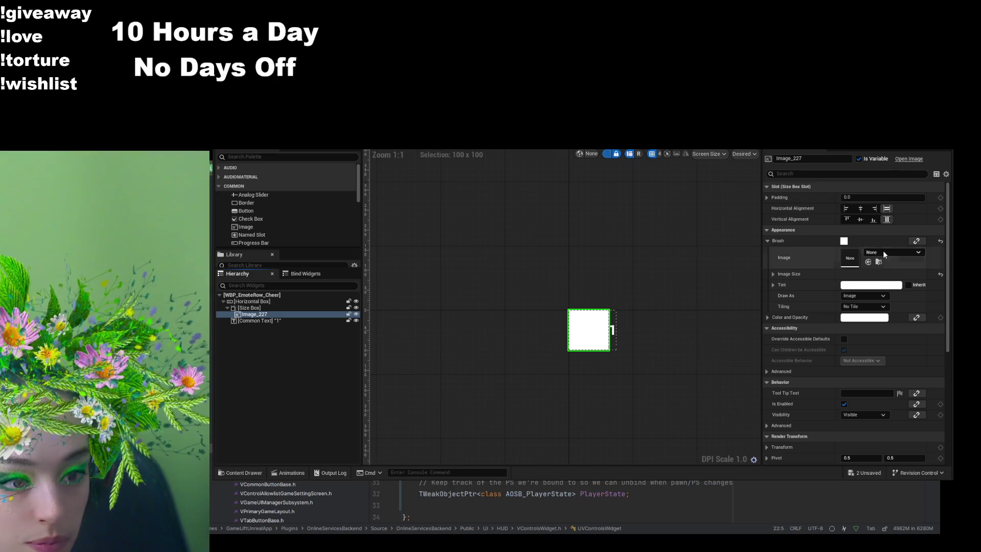
# Step: Assign the cheer texture from UI/Icons as Image_227's brush, center it, and save all
pyautogui.hotkey('ctrl', 'space')
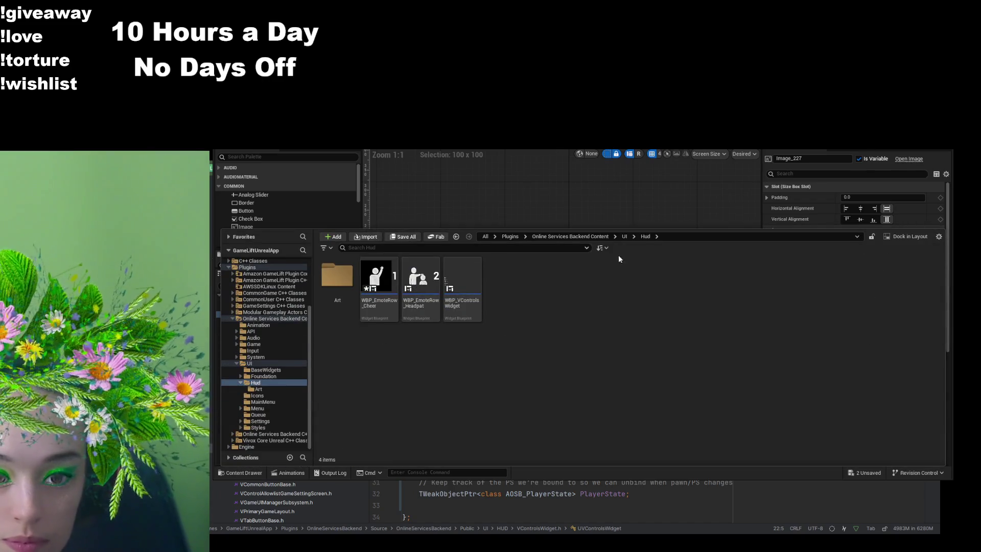
pyautogui.click(625, 236)
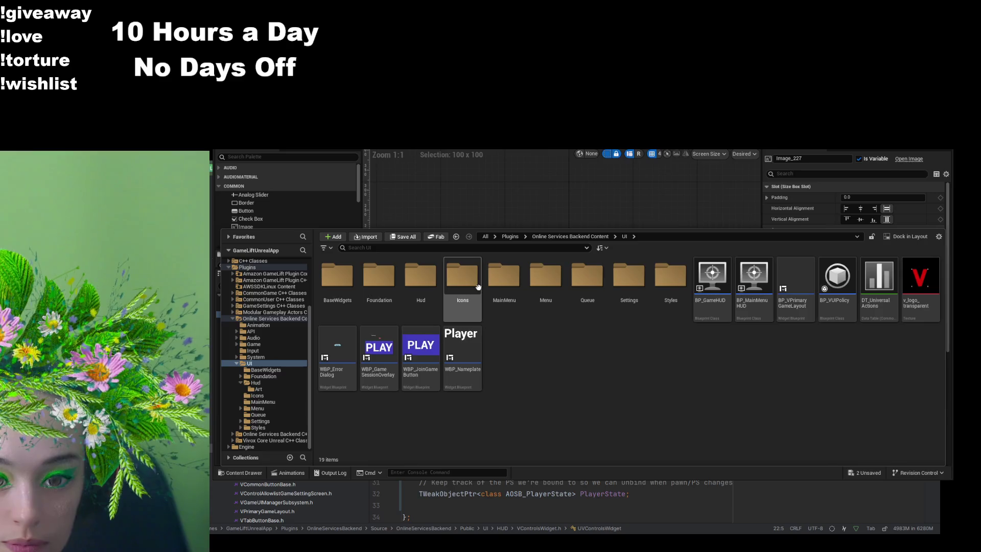
pyautogui.doubleClick(479, 287)
pyautogui.doubleClick(337, 279)
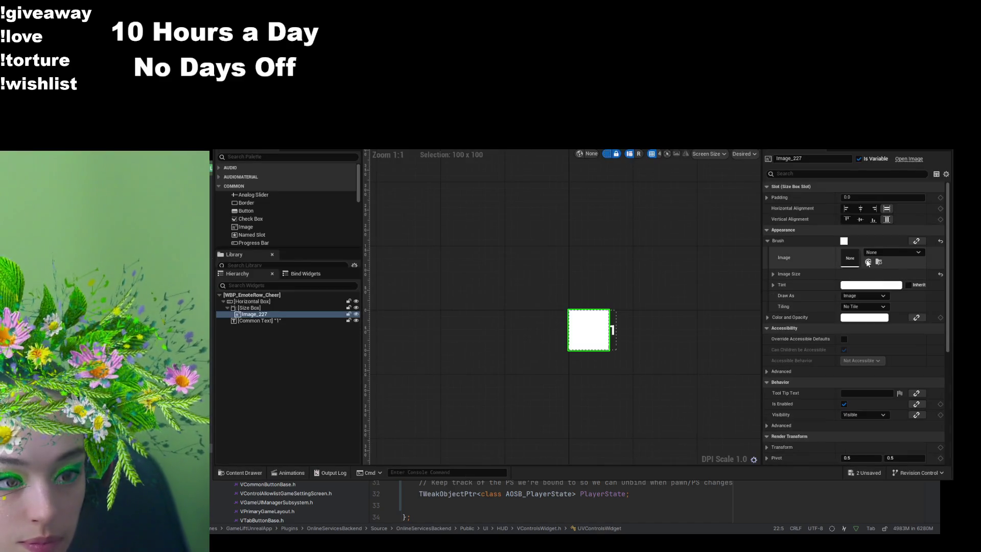
pyautogui.click(868, 261)
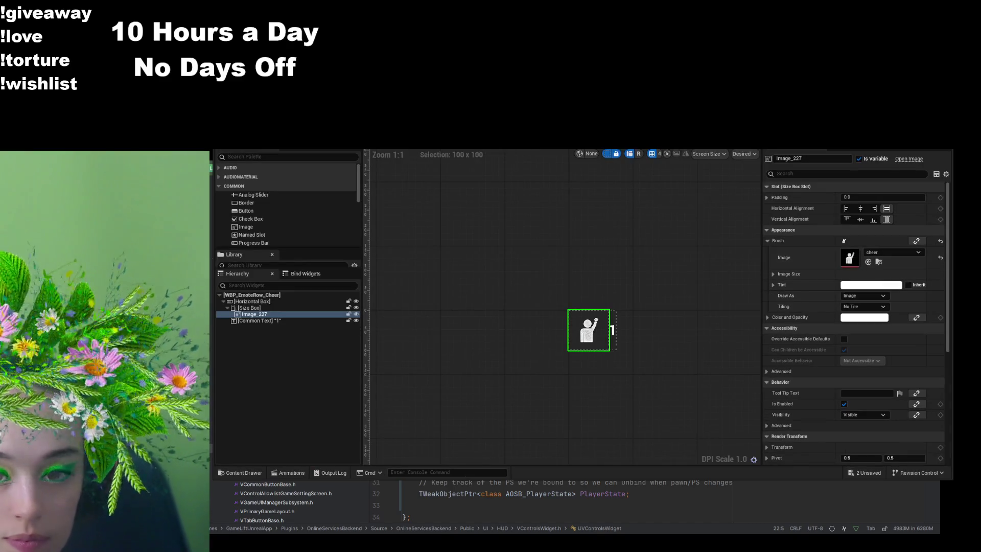
pyautogui.scroll(8, 581, 378)
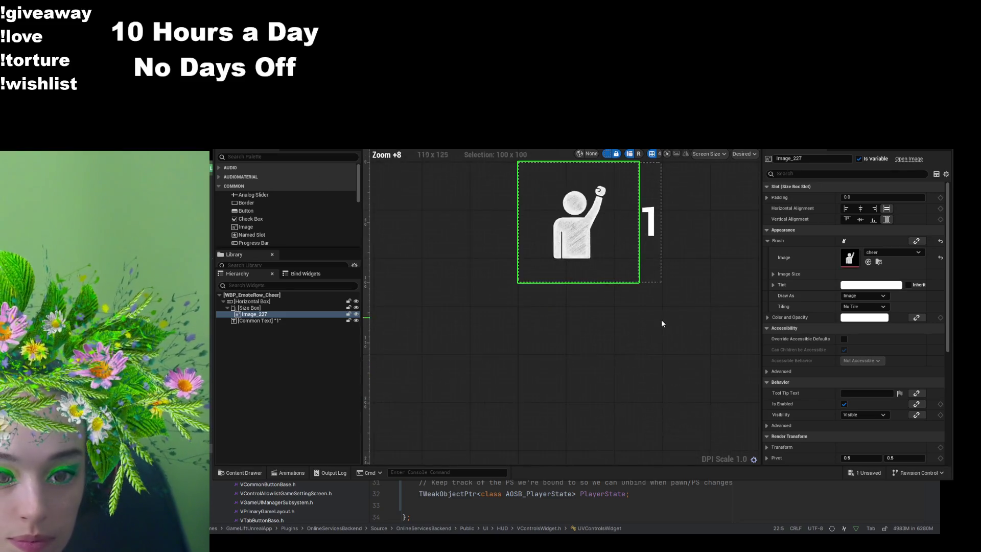
pyautogui.moveTo(661, 321); pyautogui.dragTo(652, 406)
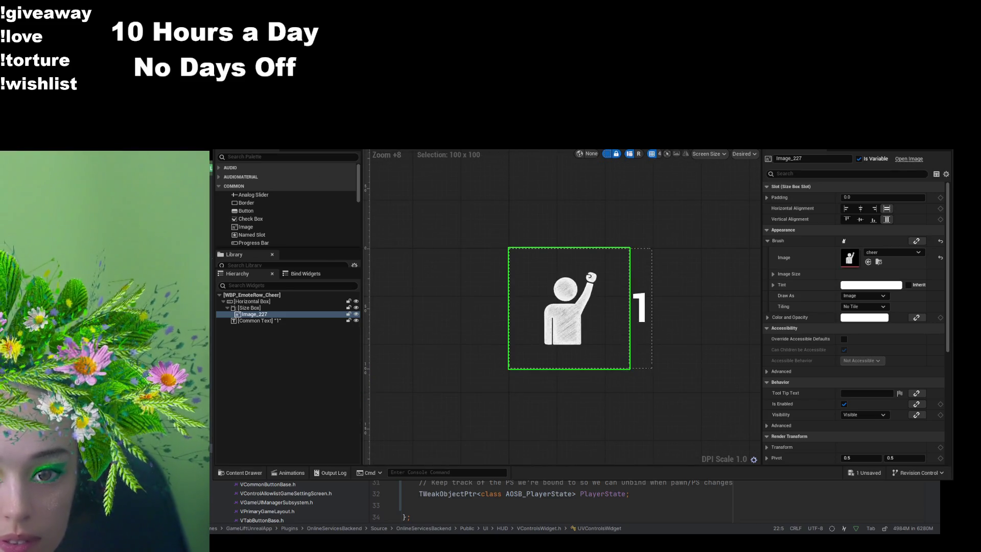
pyautogui.hotkey('ctrl', 'Tab')
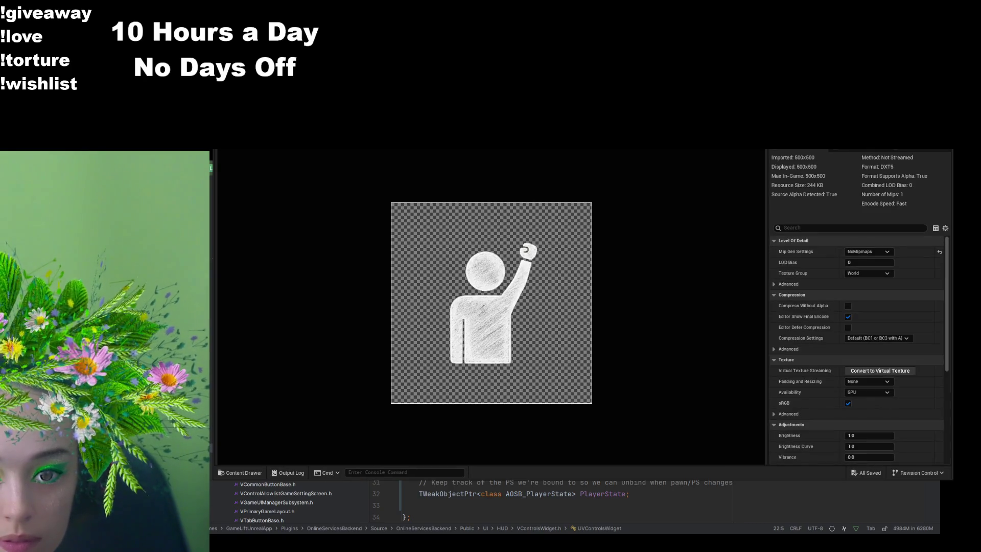
pyautogui.hotkey('ctrl', 'Tab')
pyautogui.hotkey('ctrl', 'Tab')
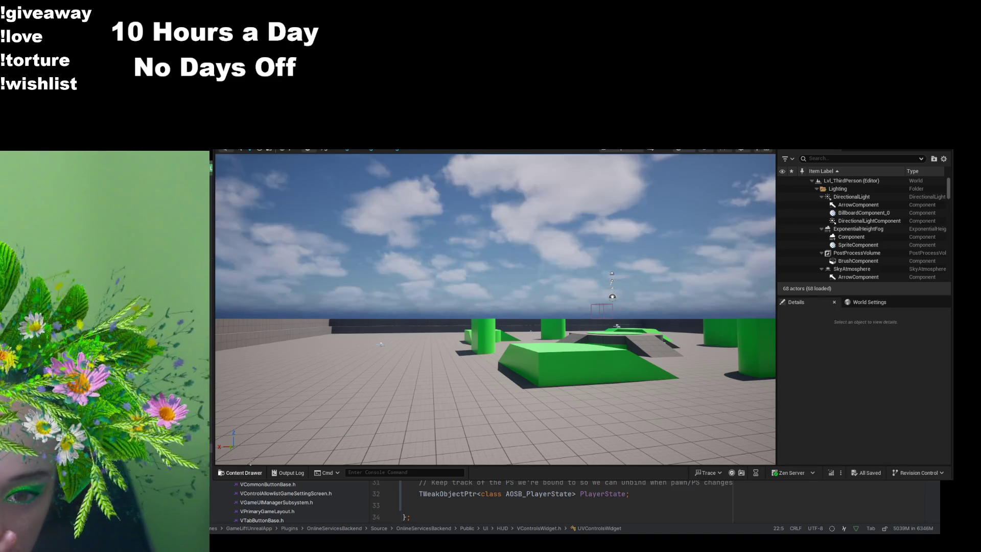
# Step: Browse the content drawer to the Online Services Backend Content root folder
pyautogui.click(240, 473)
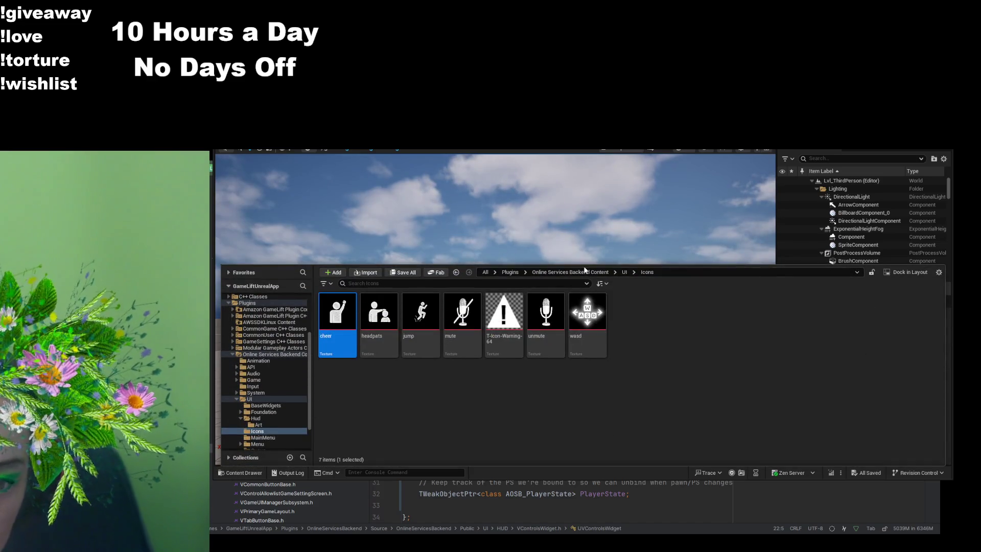
pyautogui.click(542, 272)
pyautogui.doubleClick(337, 313)
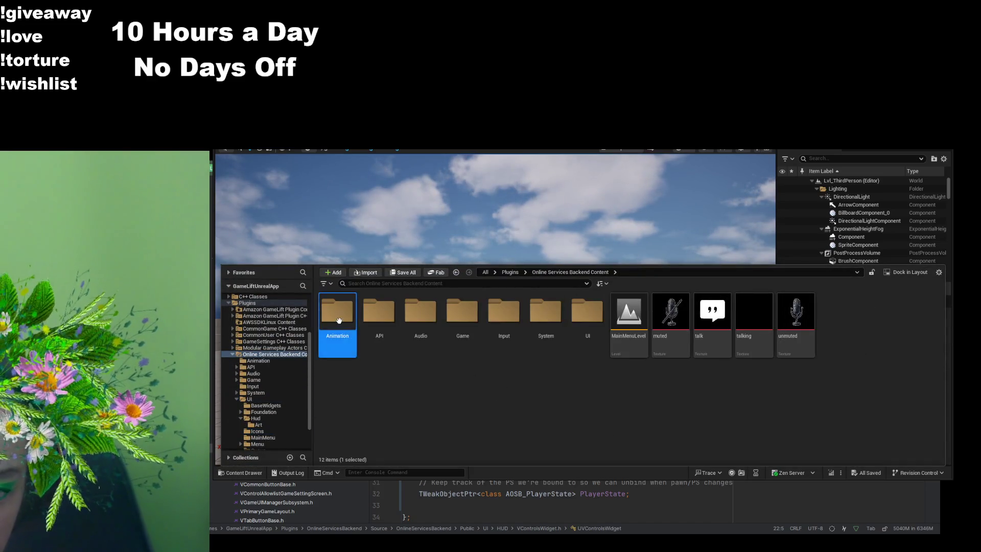
pyautogui.click(590, 273)
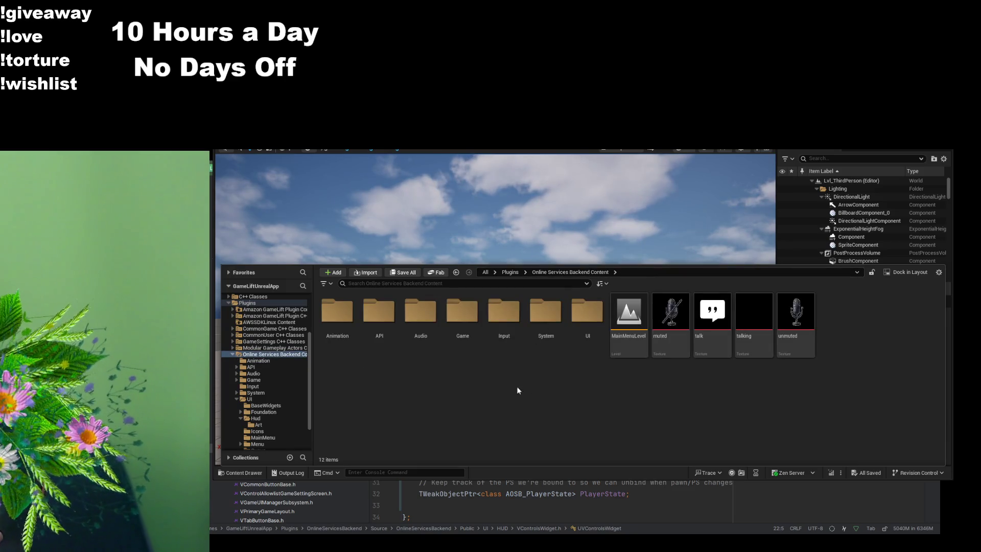
# Step: Browse the Game and Character folders, then search the content browser for 'head'
pyautogui.click(465, 319)
pyautogui.doubleClick(465, 320)
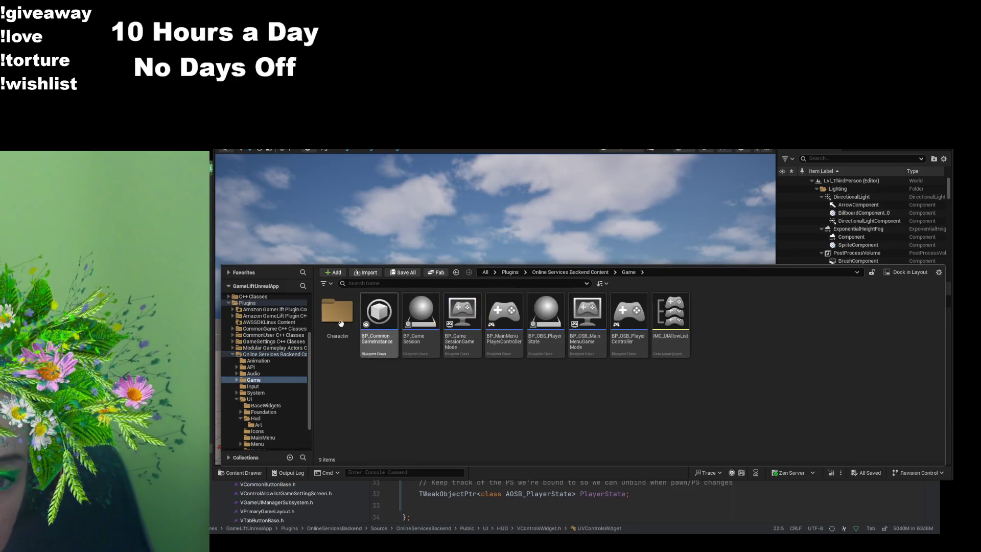
pyautogui.doubleClick(337, 313)
pyautogui.click(628, 272)
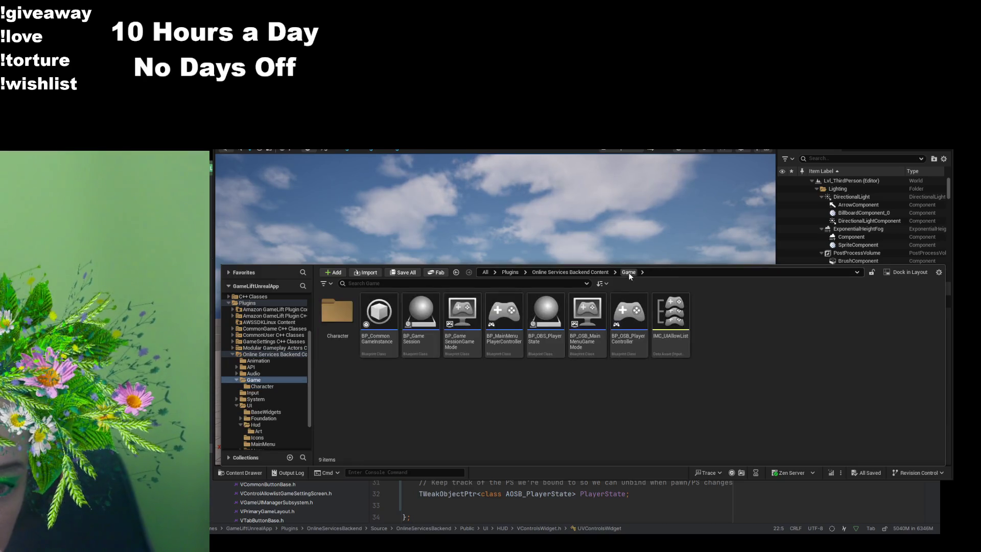
pyautogui.click(587, 272)
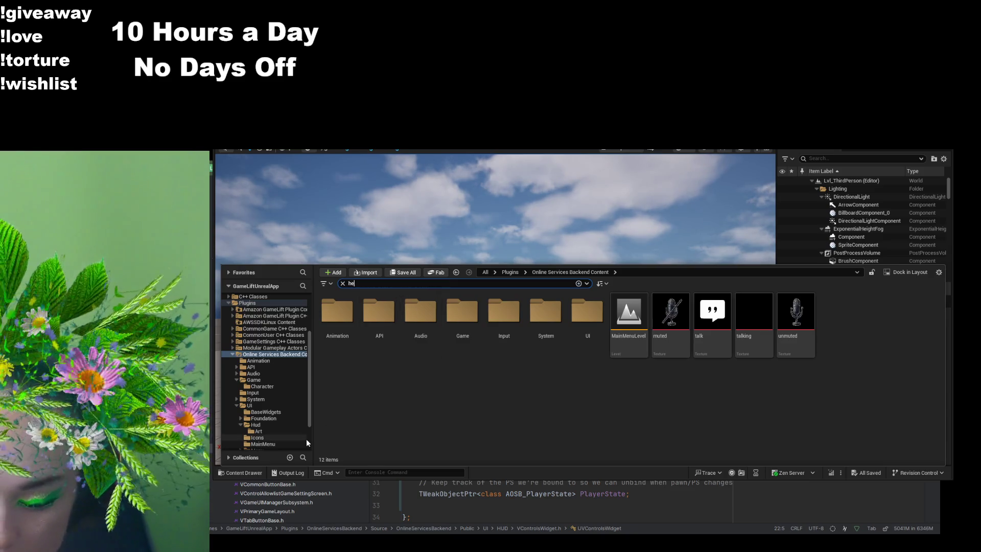
pyautogui.write('head')
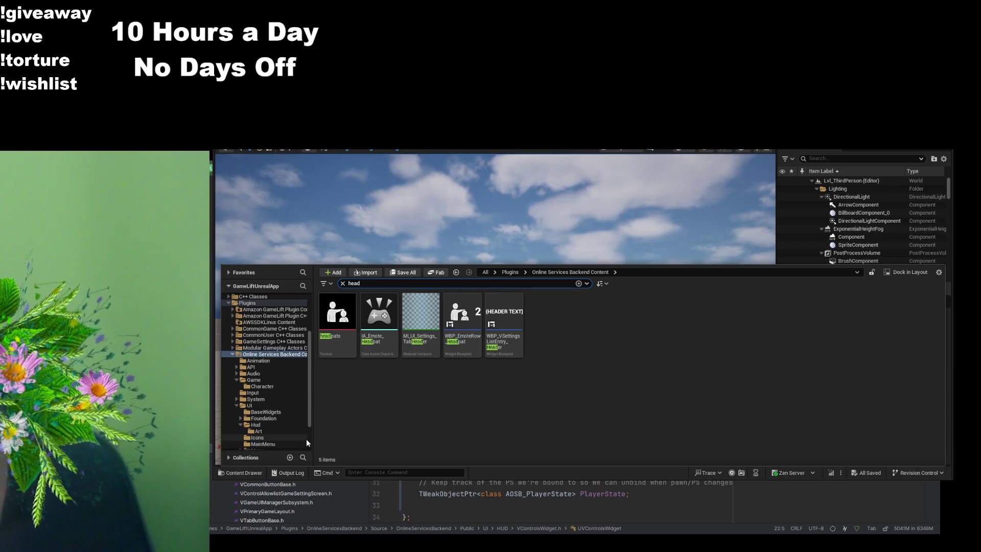
pyautogui.scroll(3, 288, 427)
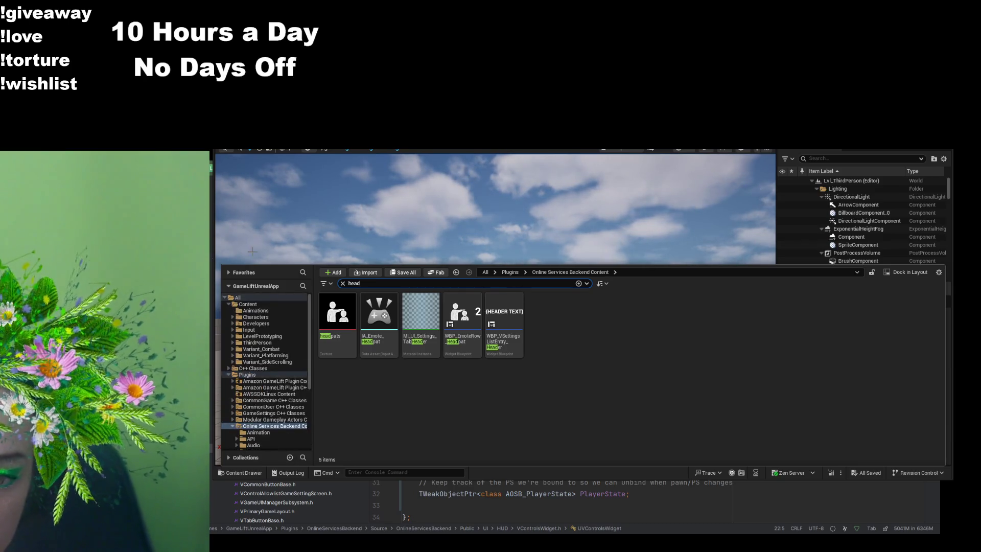
# Step: Find the Headpats assets in Content/Animations, then close the content drawer
pyautogui.click(249, 304)
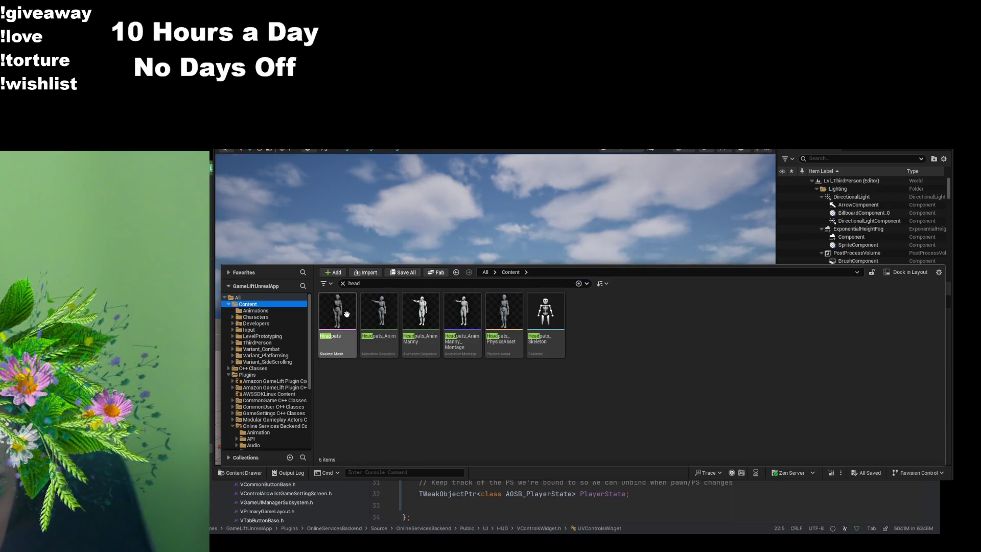
pyautogui.click(342, 284)
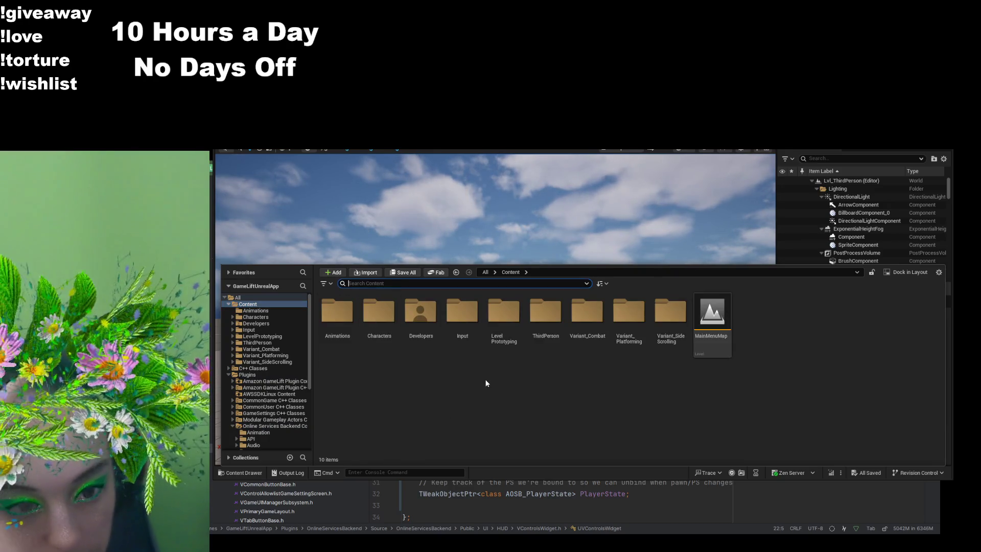
pyautogui.doubleClick(380, 326)
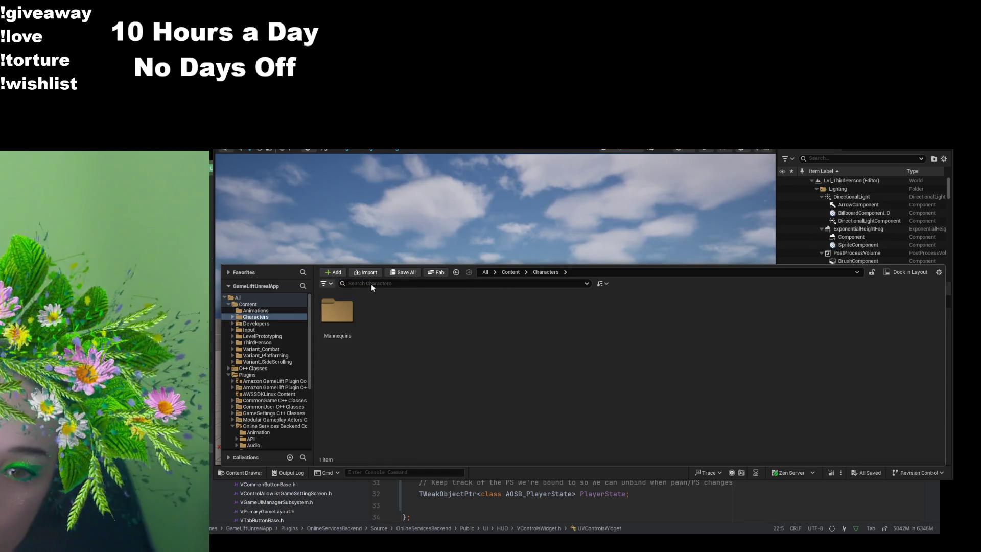
pyautogui.click(519, 272)
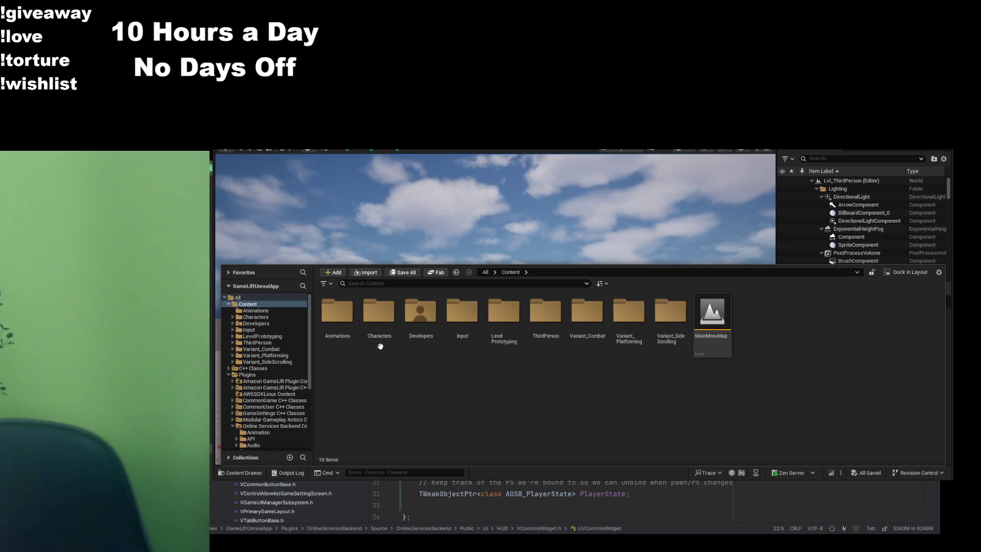
pyautogui.doubleClick(338, 312)
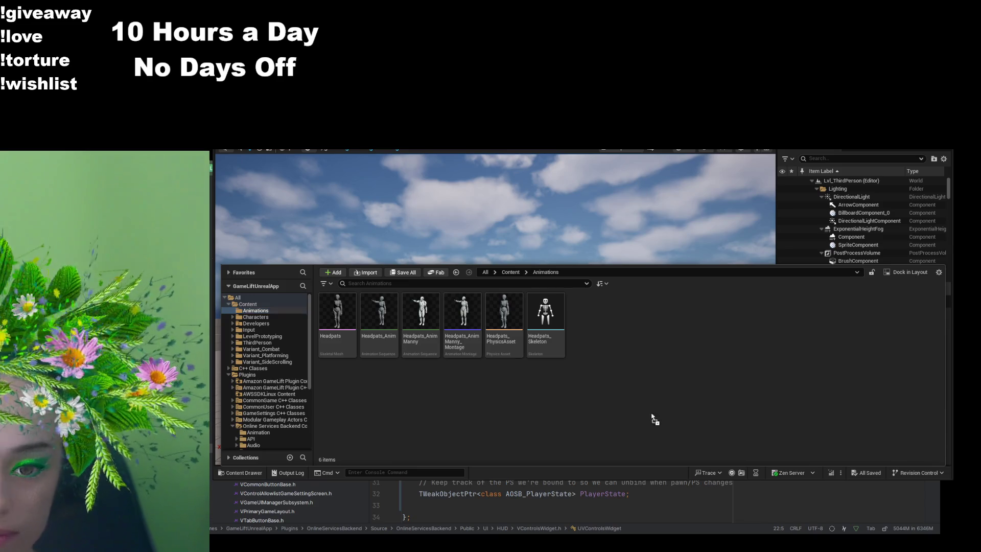
pyautogui.hotkey('ctrl', 'space')
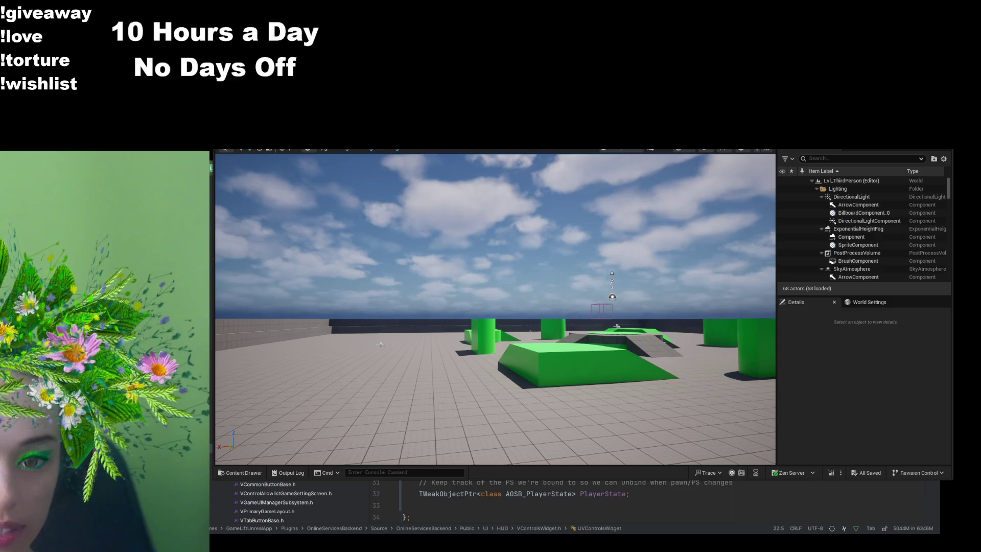
pyautogui.click(245, 472)
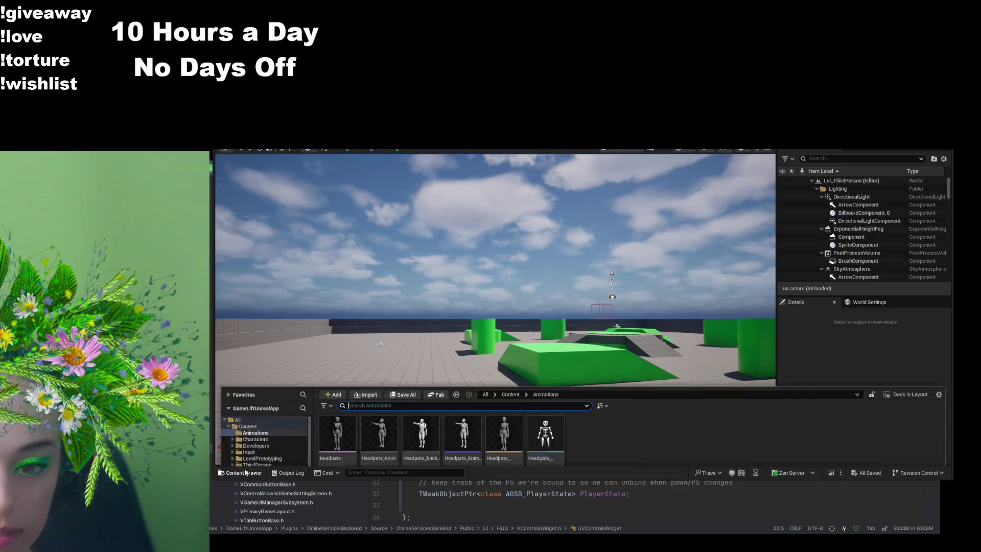
# Step: Create a folder named Cheer in Content/Animations, enter it, and select Standing_Cheering_Anim
pyautogui.hotkey('ctrl', 'shift', 'n')
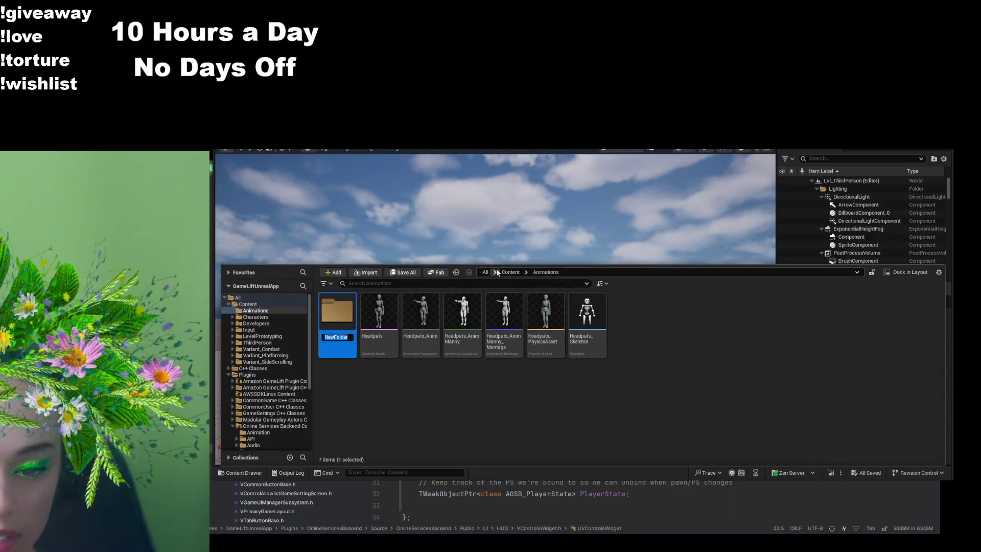
pyautogui.write('Cheer')
pyautogui.press('Return')
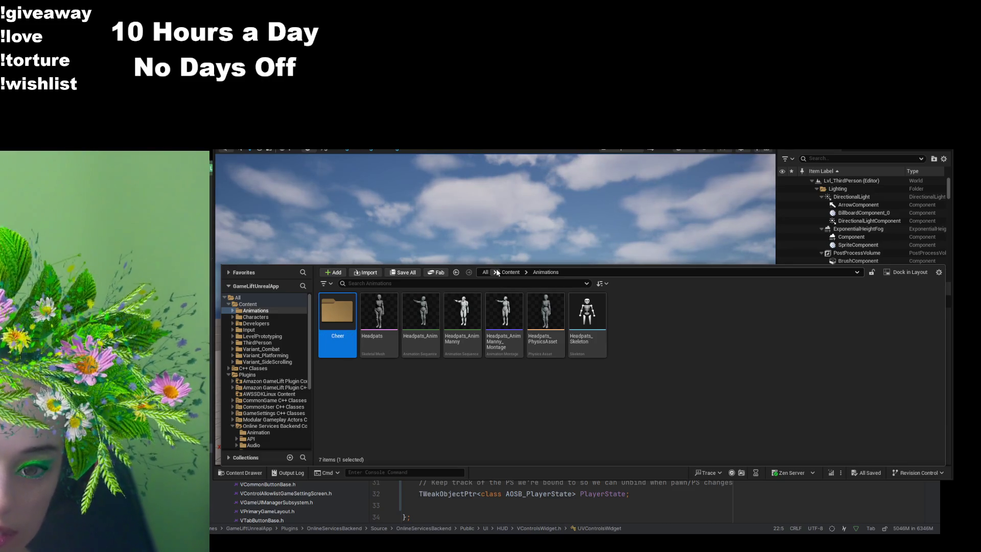
pyautogui.doubleClick(337, 316)
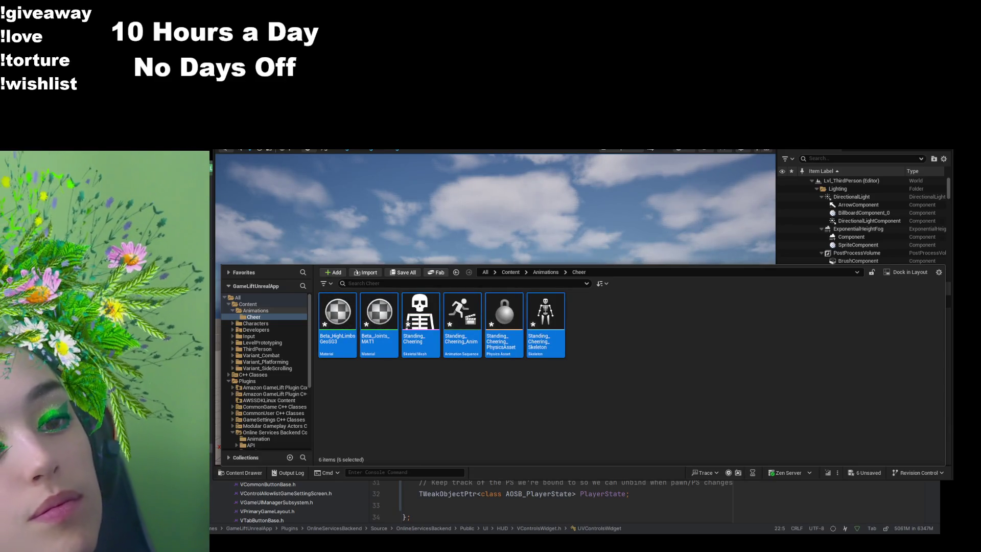
pyautogui.click(462, 312)
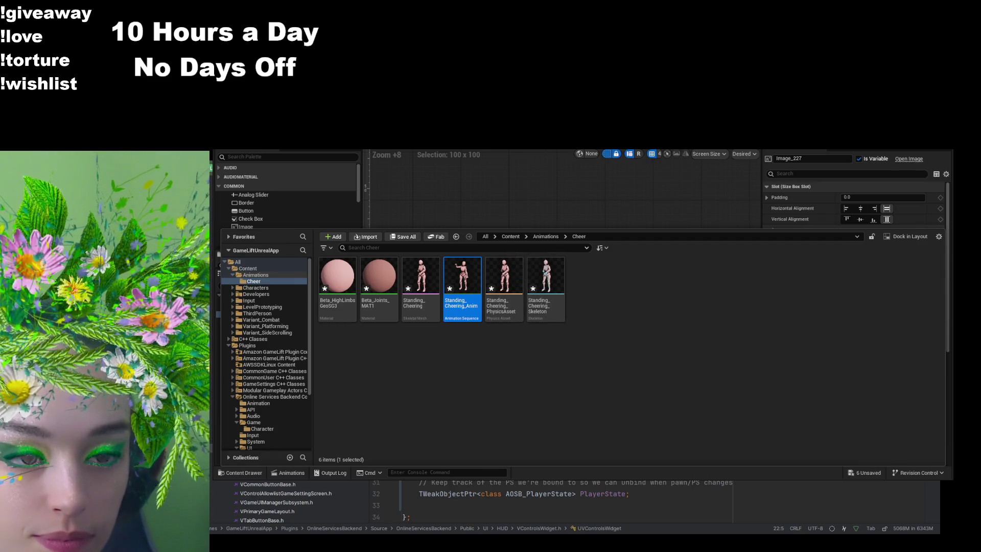
# Step: Hide the content drawer to reveal WBP_EmoteRow_Cheer with its cheer icon and label 1
pyautogui.click(729, 215)
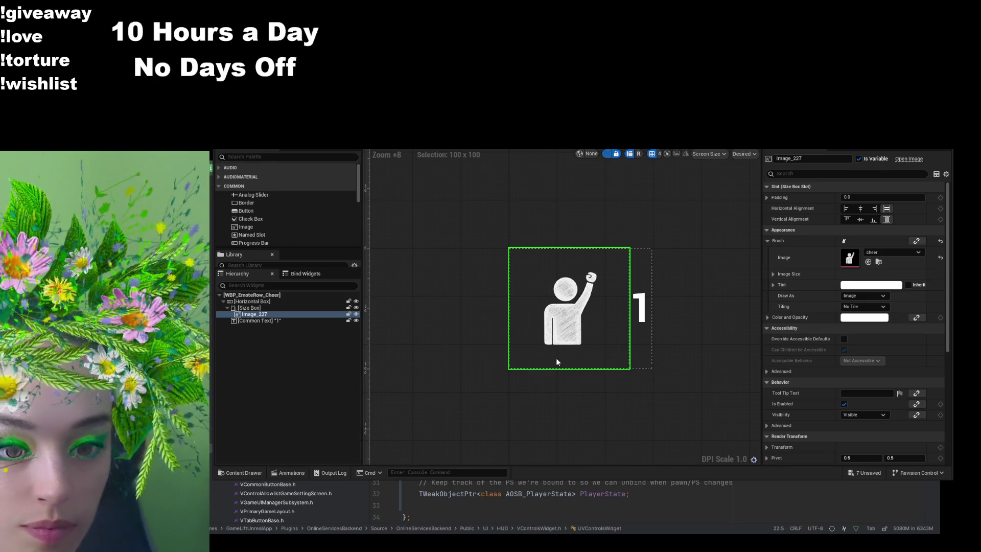
# Step: Save WBP_EmoteRow_Cheer with Ctrl+S and switch to the Lvl_ThirdPerson level editor
pyautogui.hotkey('ctrl', 's')
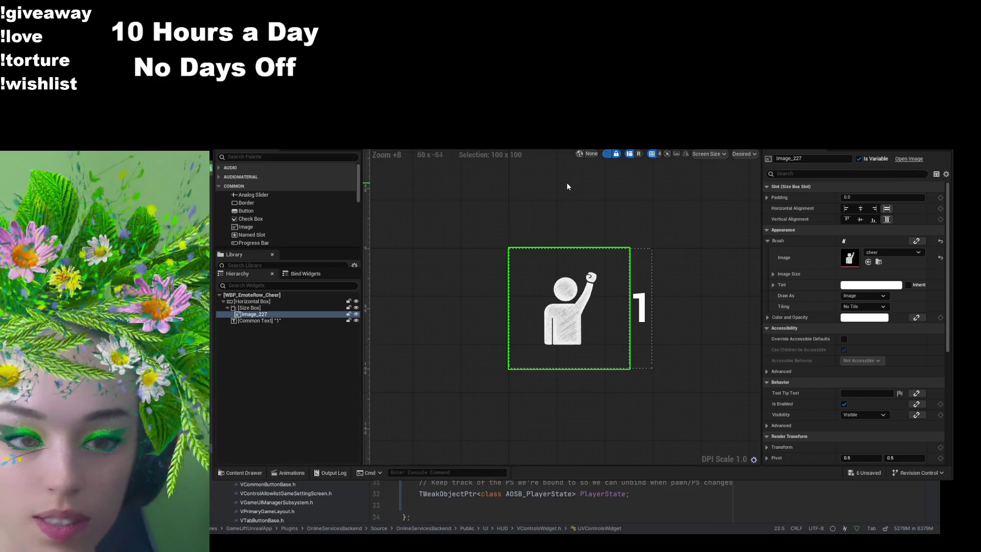
pyautogui.hotkey('ctrl', 'Tab')
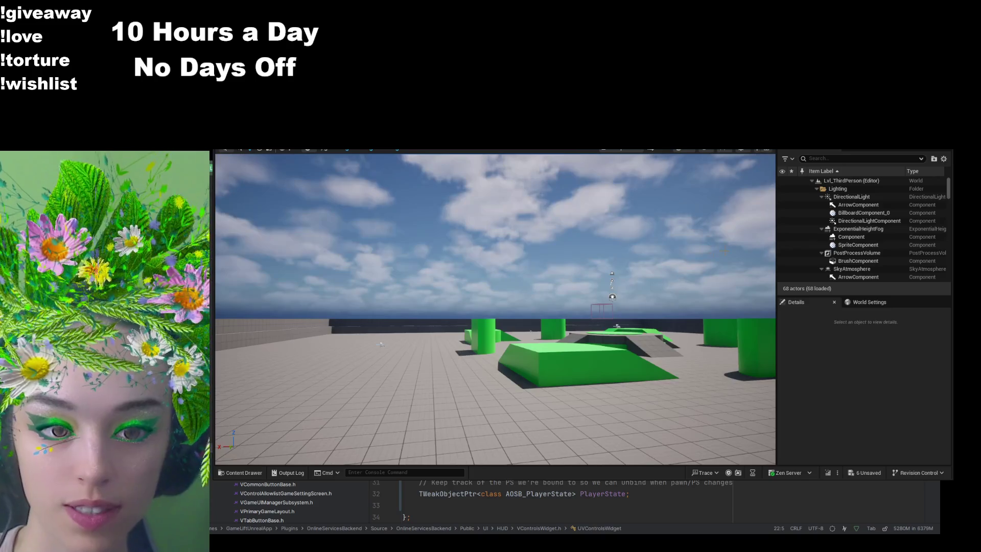
# Step: Browse Content/Animations and its Cheer folder, ending with Headpats_AnimManny_Montage selected
pyautogui.click(241, 473)
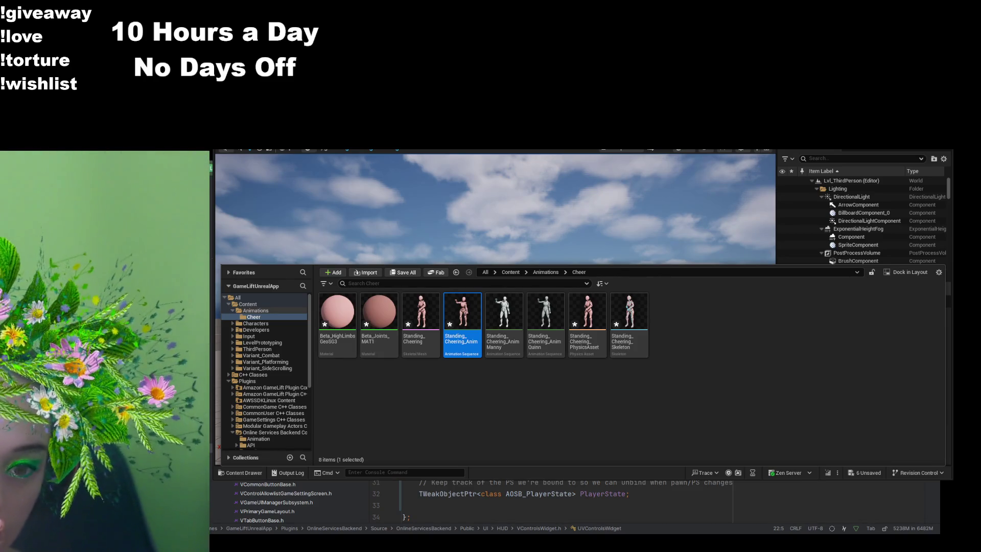
pyautogui.click(554, 273)
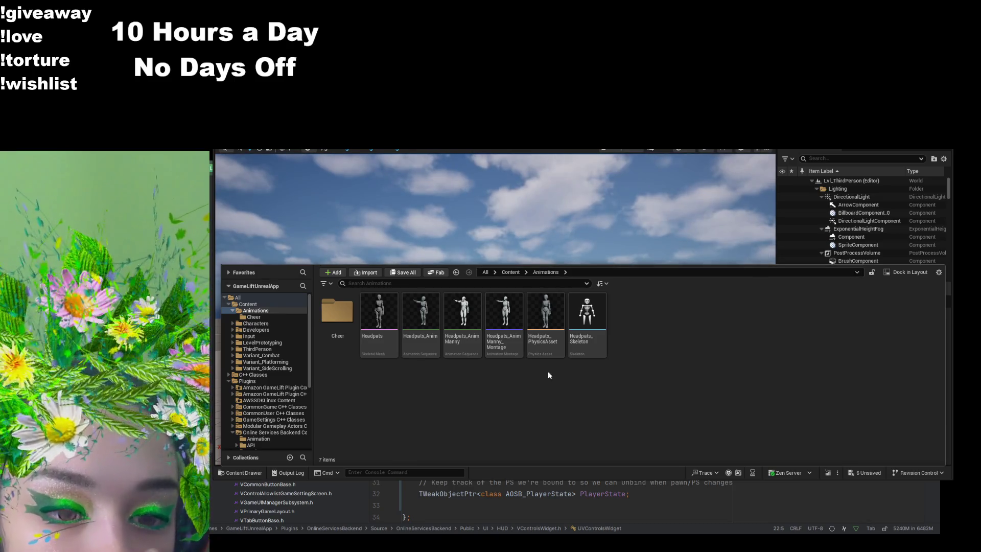
pyautogui.click(497, 350)
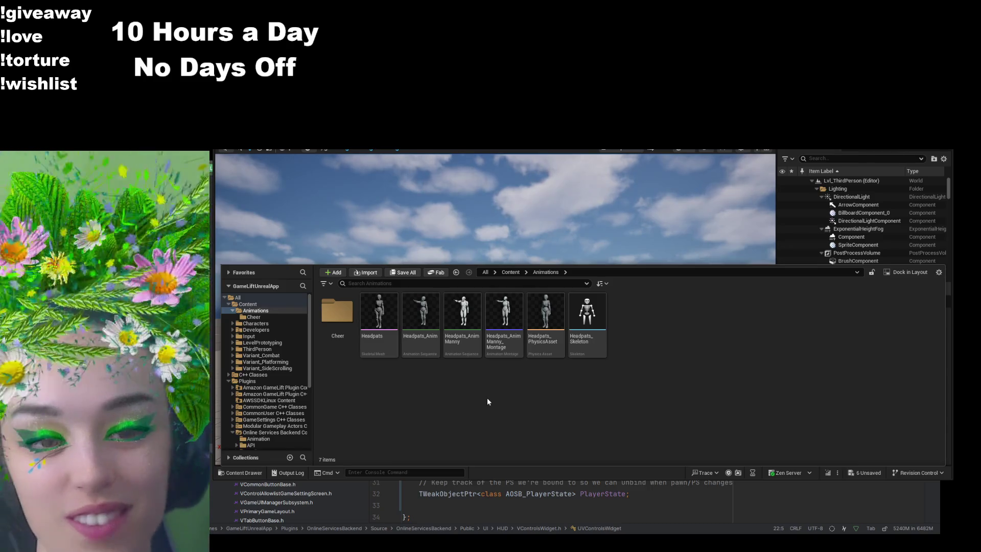
pyautogui.doubleClick(337, 312)
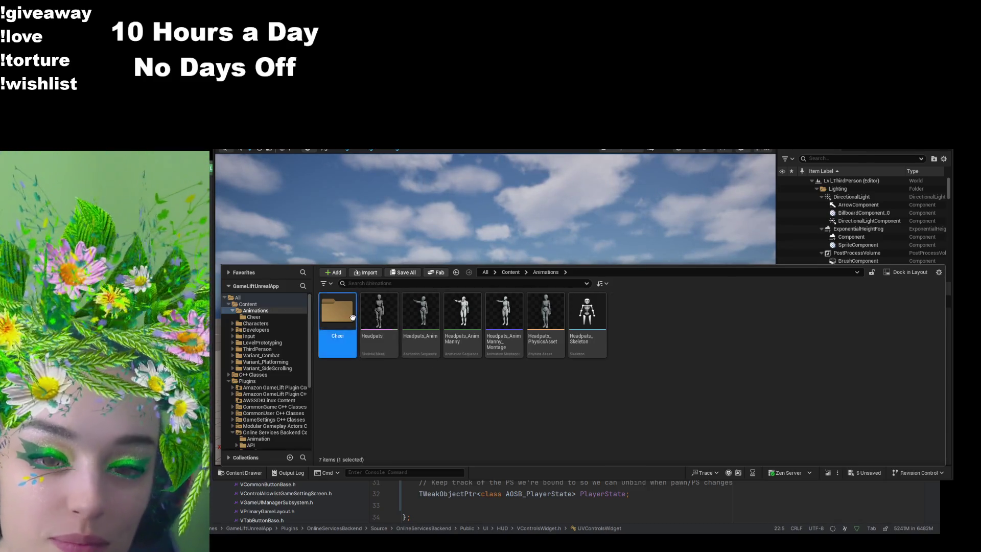
pyautogui.click(507, 342)
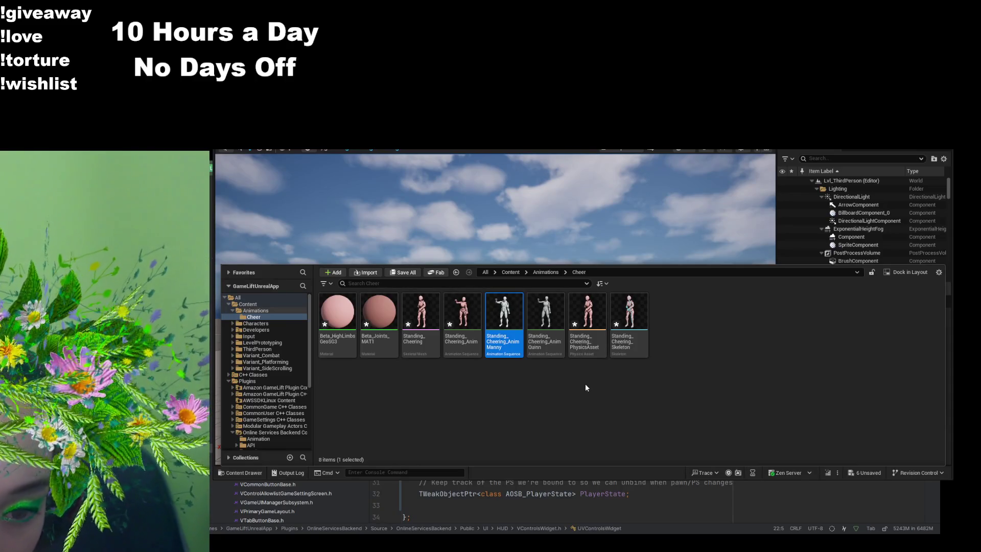
pyautogui.click(708, 338)
pyautogui.click(546, 273)
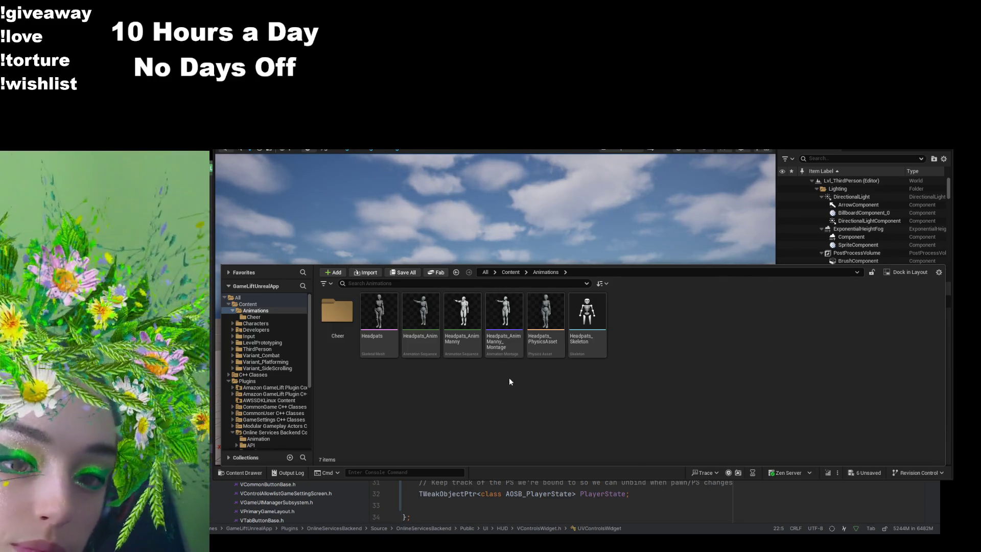
pyautogui.click(511, 356)
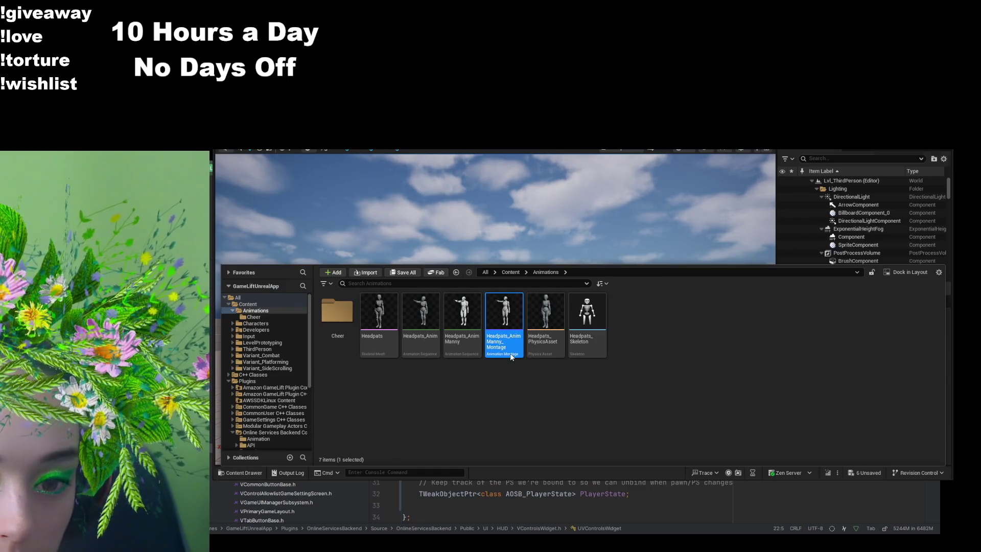
pyautogui.doubleClick(511, 356)
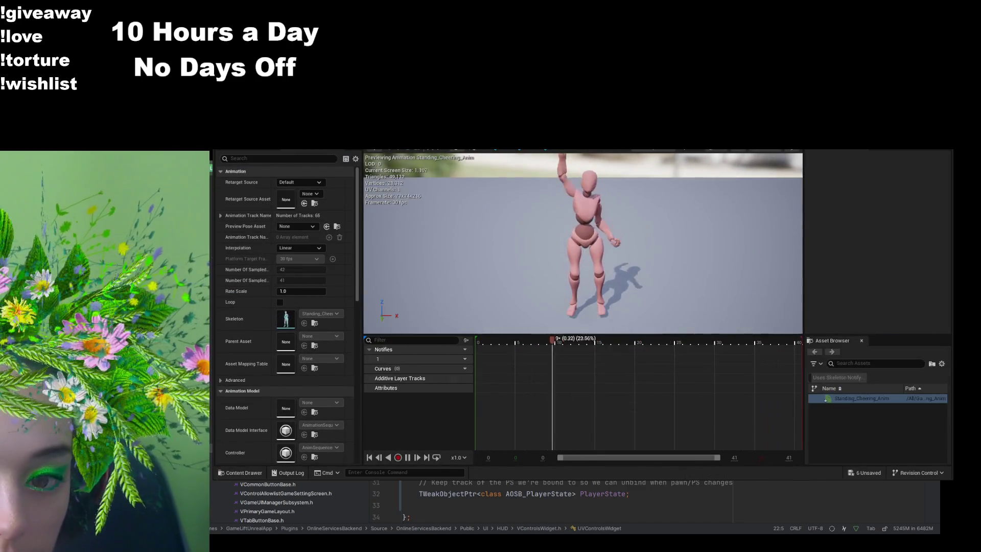
pyautogui.hotkey('ctrl', 'Tab')
pyautogui.hotkey('ctrl', 'Tab')
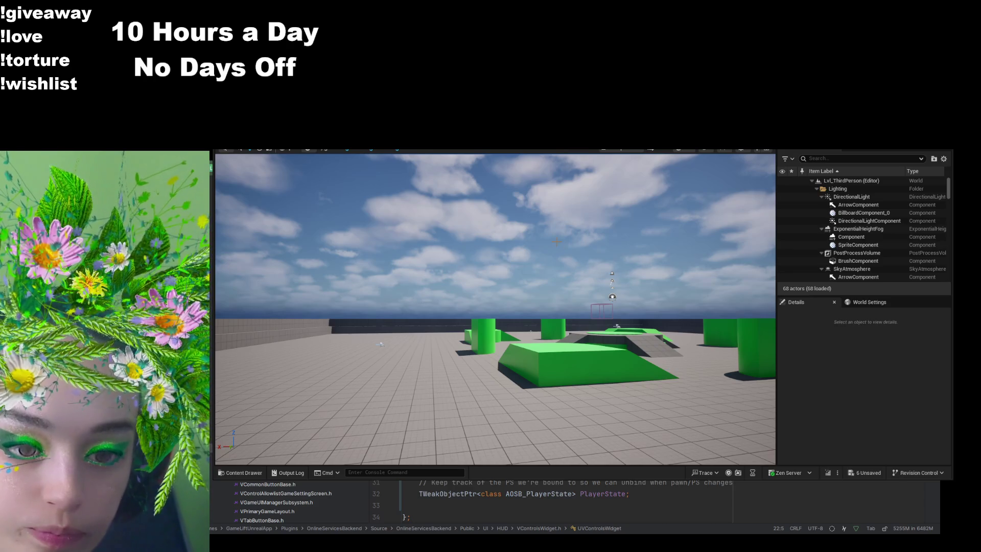
pyautogui.click(231, 471)
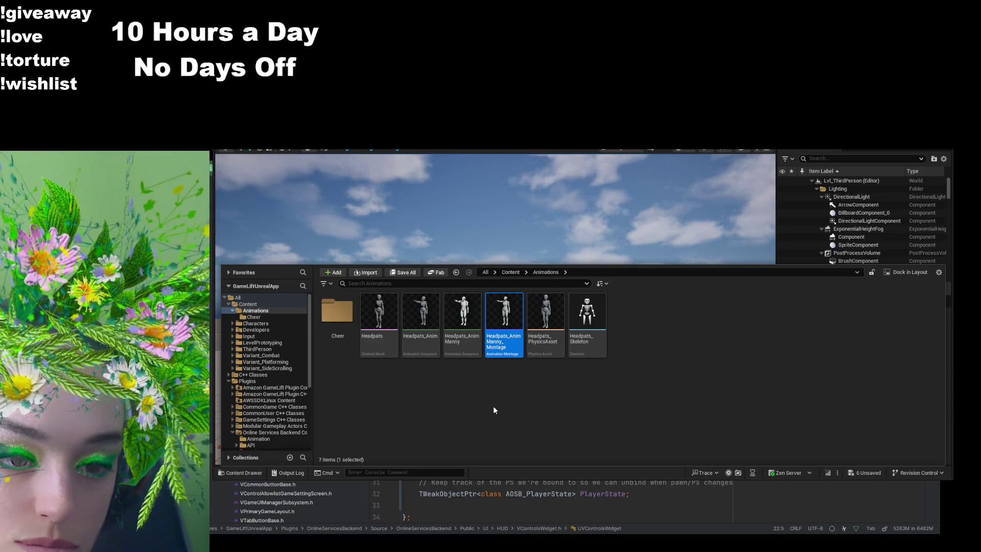
pyautogui.click(588, 352)
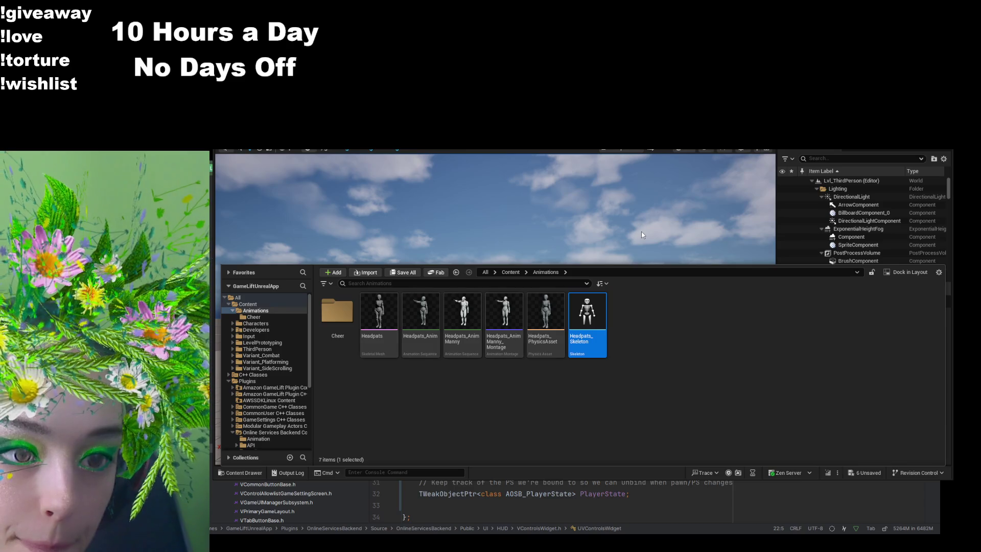
pyautogui.click(505, 402)
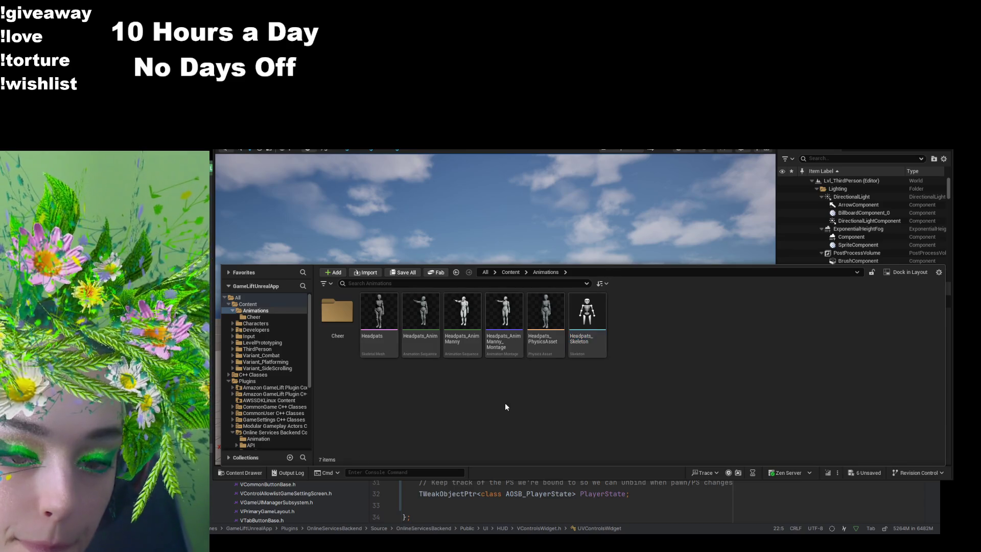
# Step: Open Headpats_AnimManny_Montage, return to the WBP_EmoteRow_Cheer tab and show the Animations folder
pyautogui.doubleClick(505, 348)
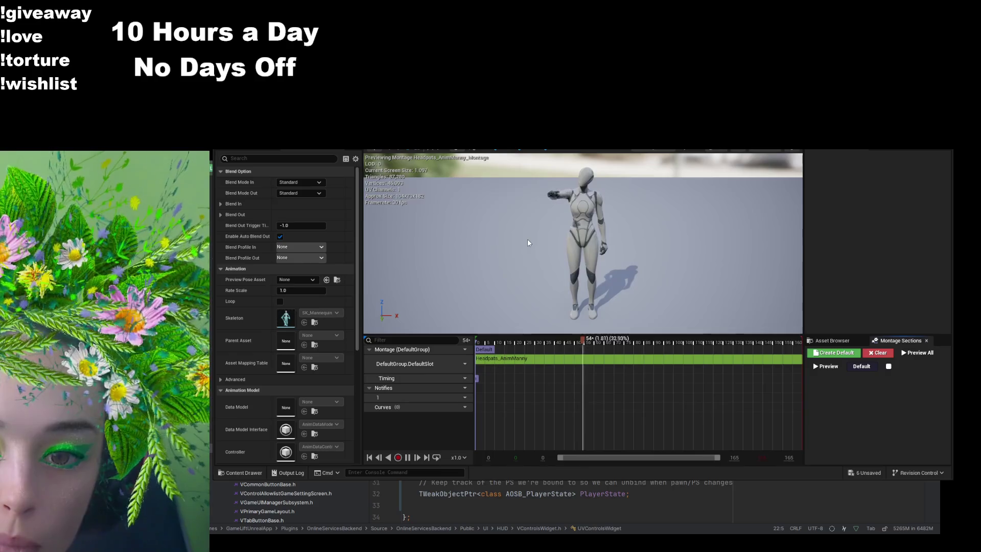
pyautogui.hotkey('ctrl', 'Tab')
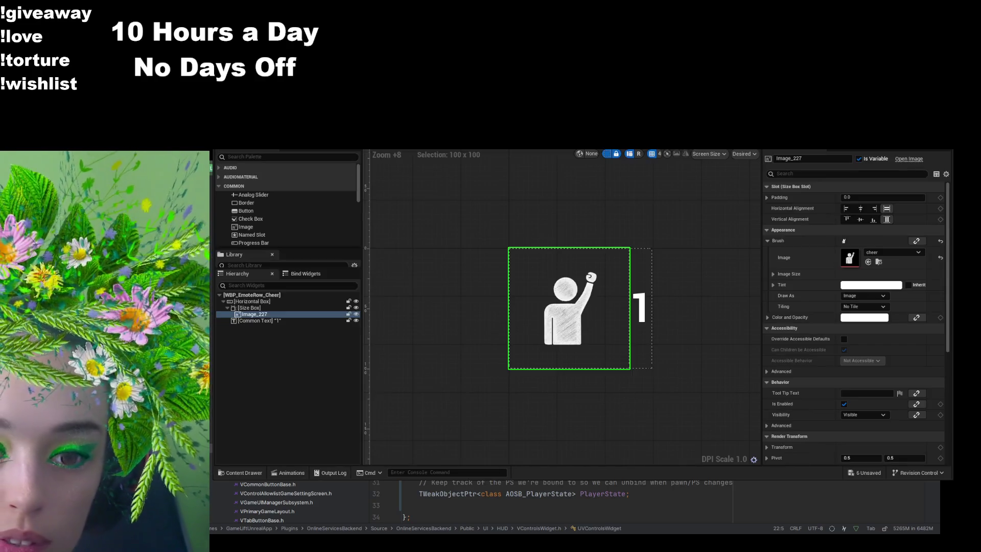
pyautogui.click(251, 471)
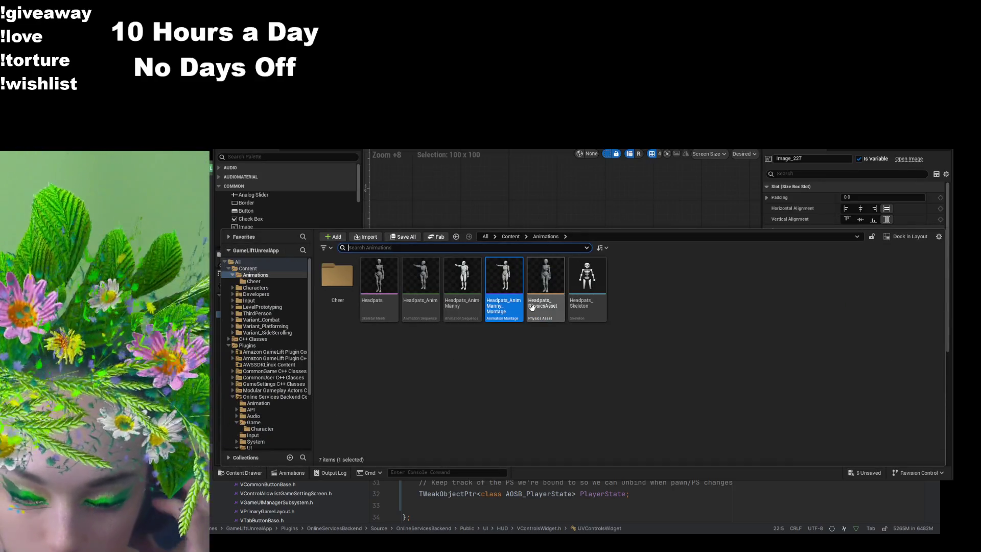
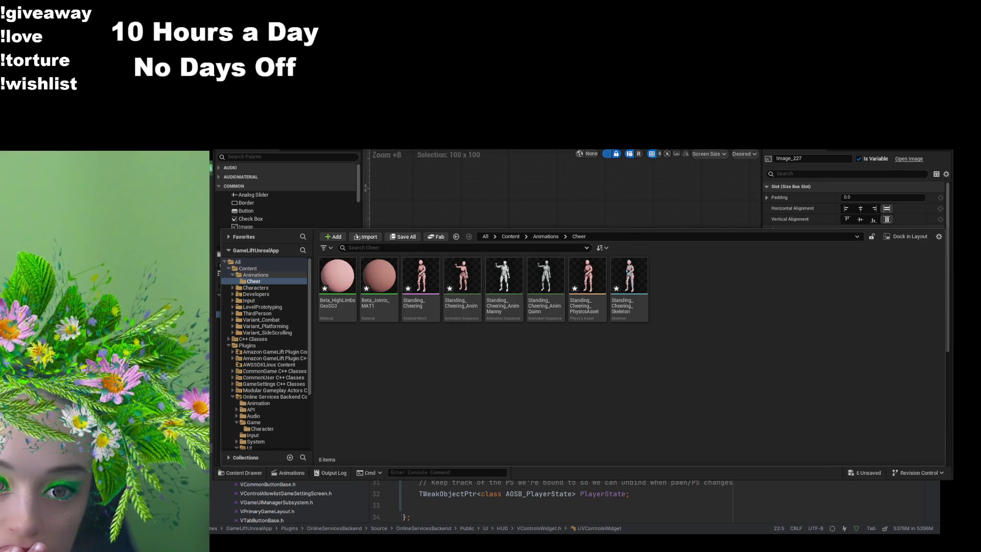
# Step: Return to the level editor and show the Cheer folder's assets in the Content Drawer
pyautogui.click(460, 143)
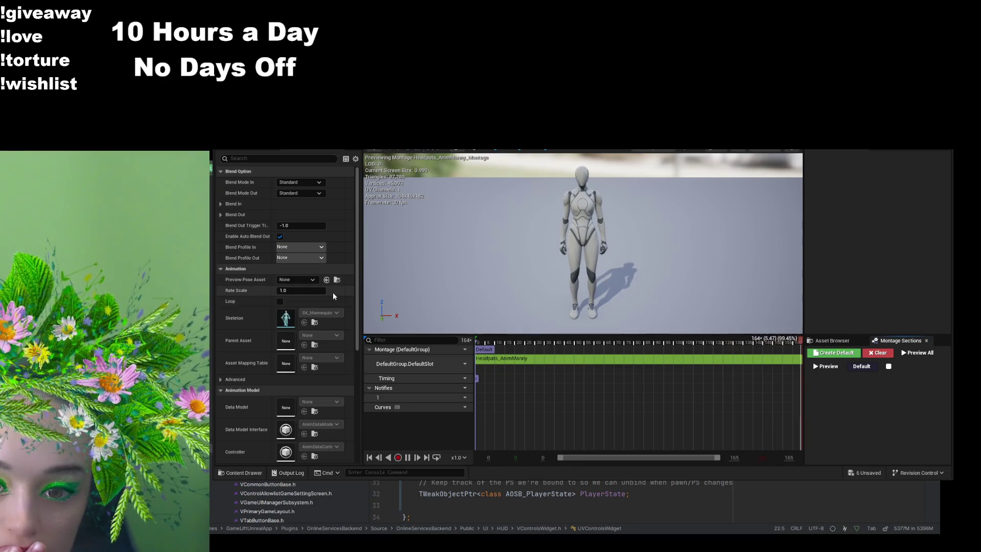
pyautogui.hotkey('ctrl', 'Tab')
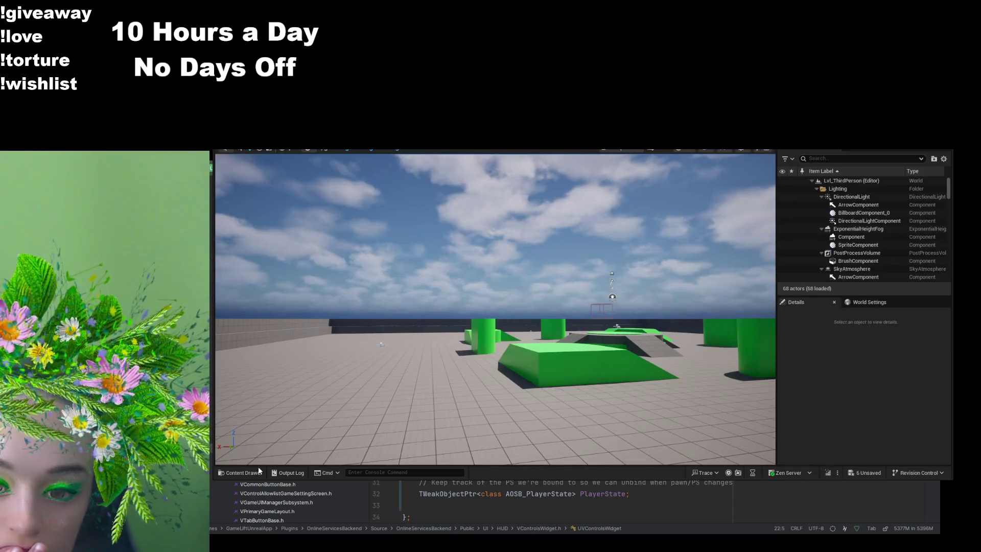
pyautogui.click(254, 470)
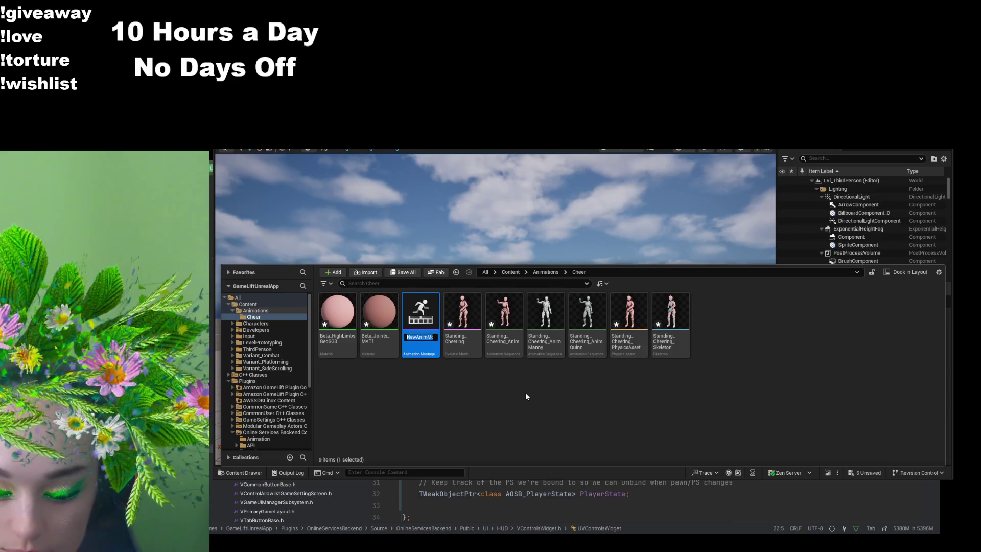
# Step: Name the new montage AnimationMontage_Cheer and open it in the montage editor
pyautogui.write('AnimationMontage_')
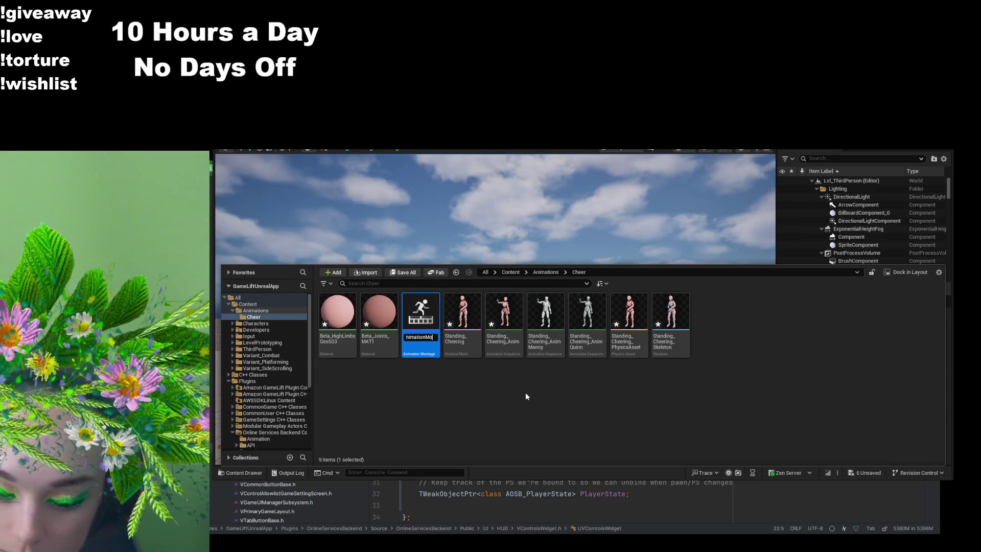
pyautogui.write('Cheer')
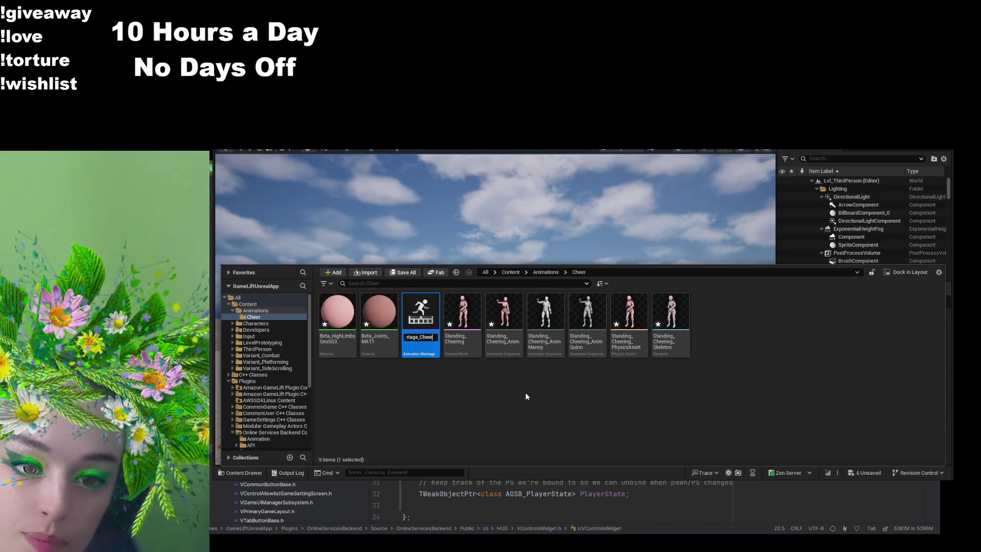
pyautogui.press('Return')
pyautogui.doubleClick(338, 318)
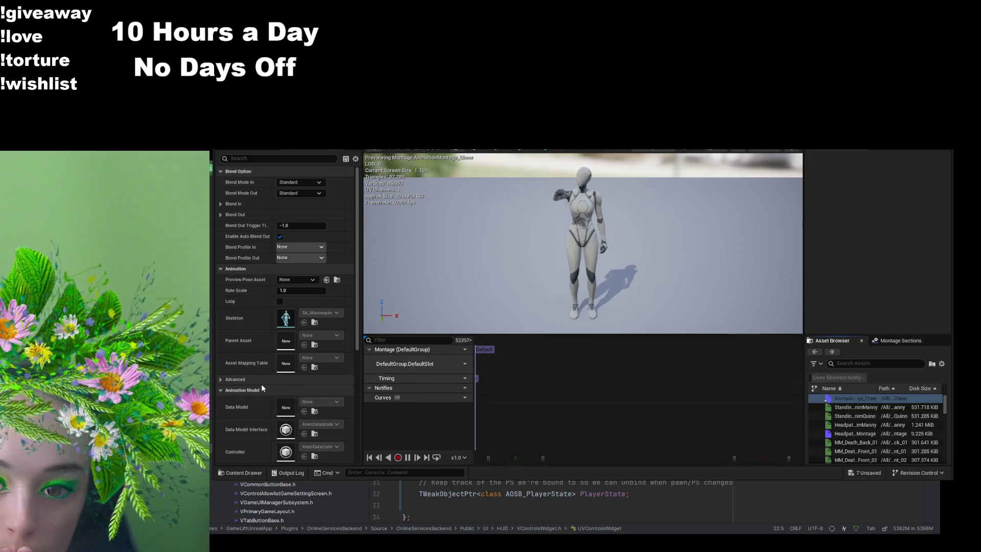
# Step: Look through the montage's Details and Asset Browser, then return to the level's Cheer folder
pyautogui.scroll(-5, 261, 385)
pyautogui.scroll(5, 260, 385)
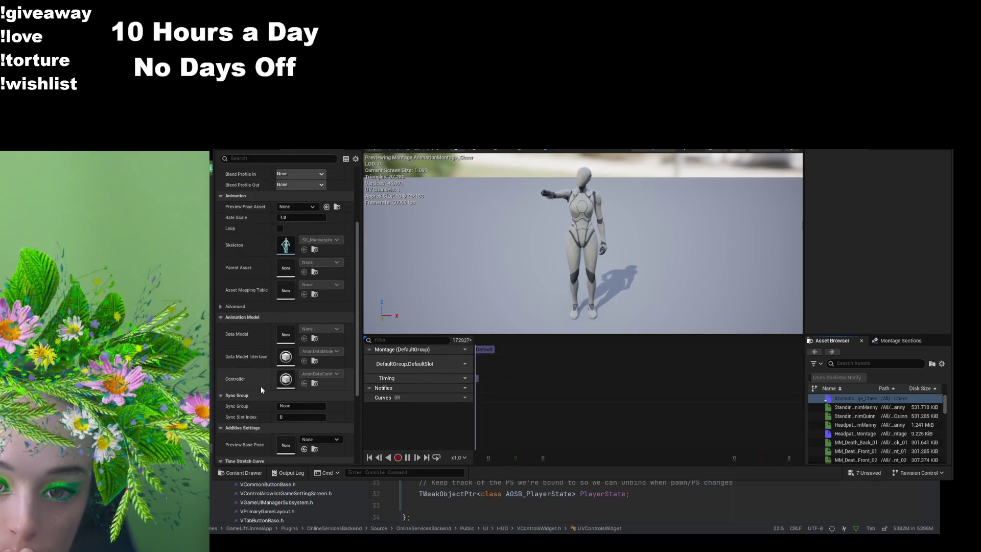
pyautogui.click(260, 158)
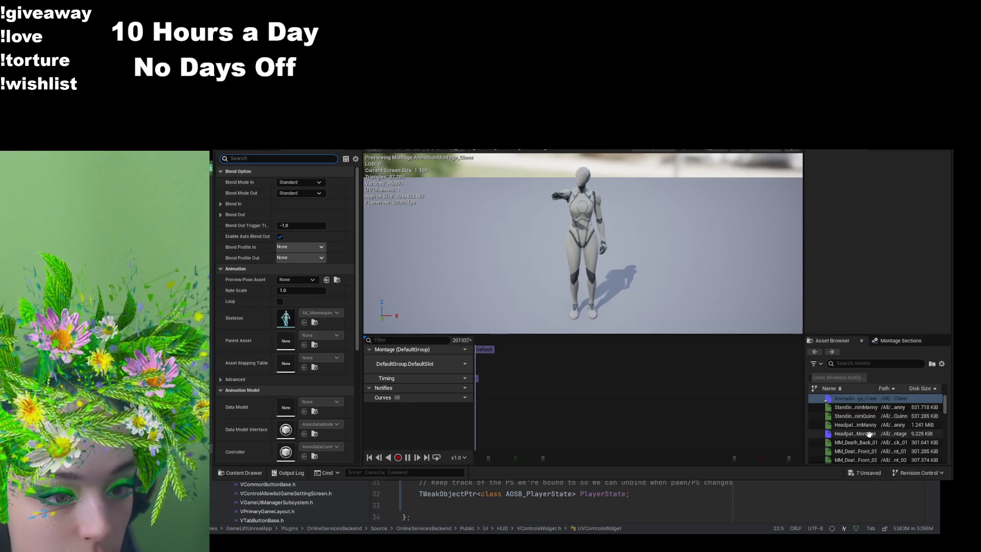
pyautogui.scroll(-3, 870, 434)
pyautogui.scroll(3, 869, 450)
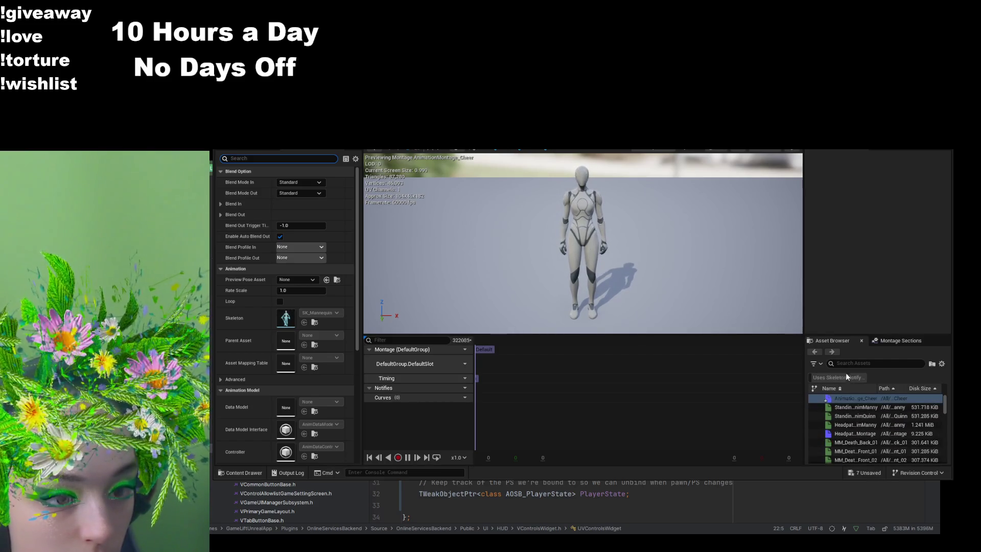
pyautogui.click(870, 364)
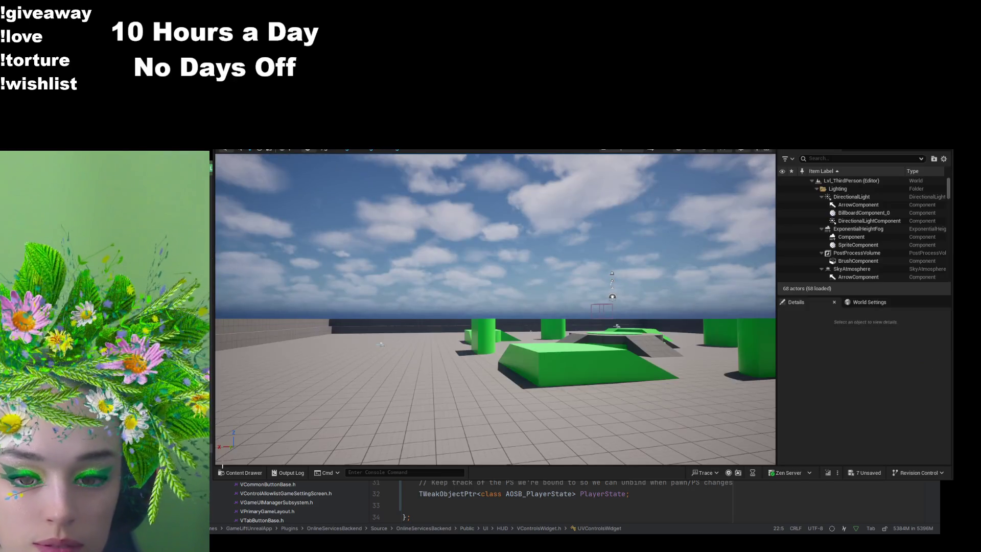
pyautogui.click(244, 473)
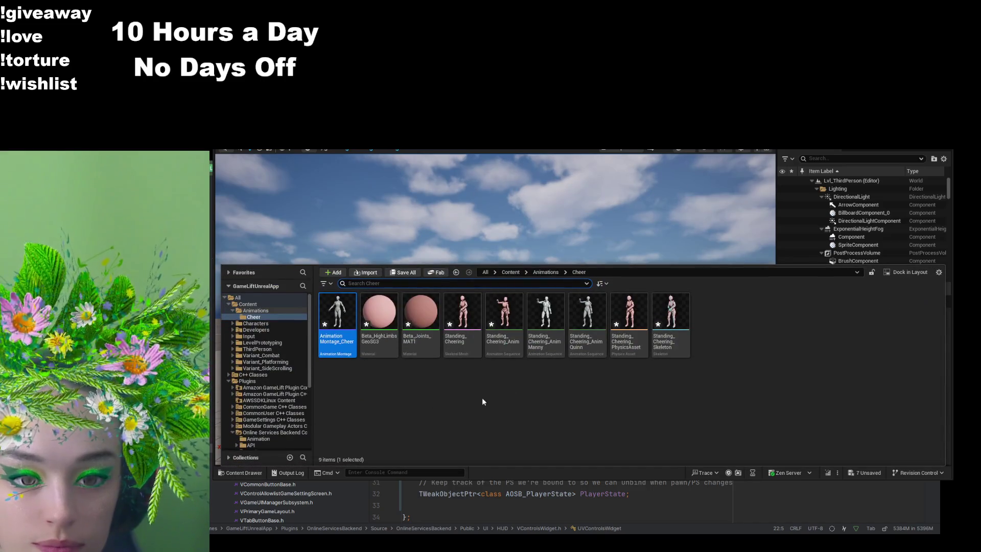
# Step: Open Headpats_AnimManny_Montage, pause it, and inspect its Headpats_AnimManny segment settings
pyautogui.click(547, 277)
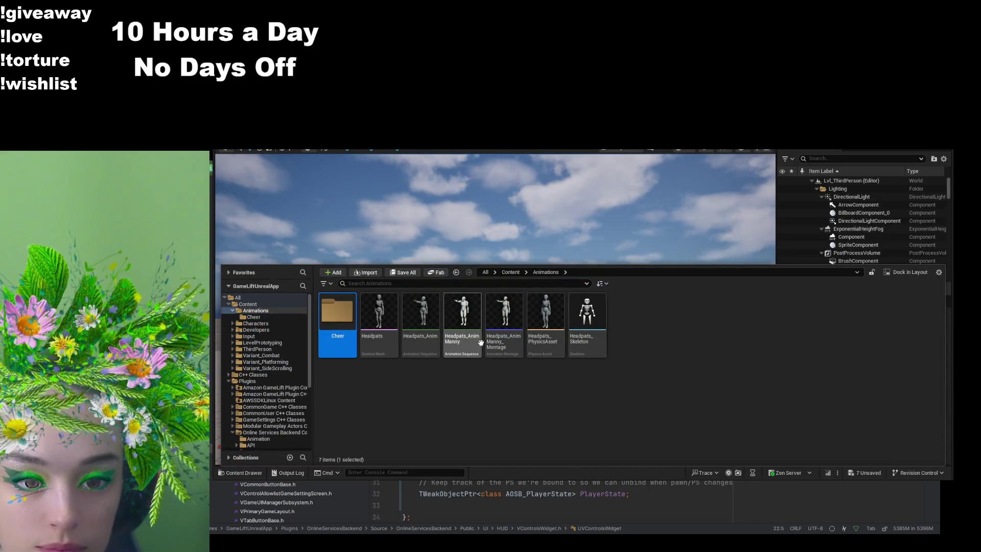
pyautogui.doubleClick(508, 352)
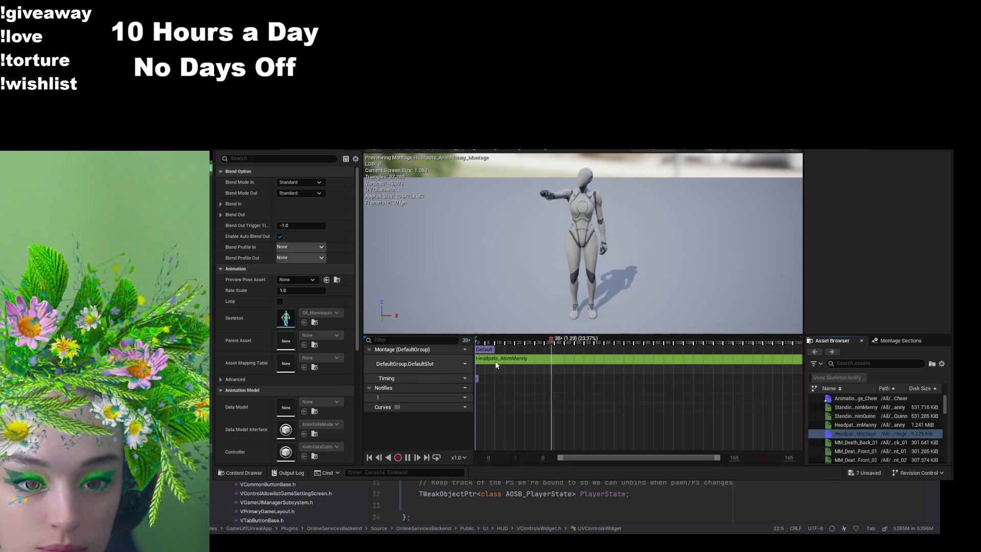
pyautogui.click(495, 361)
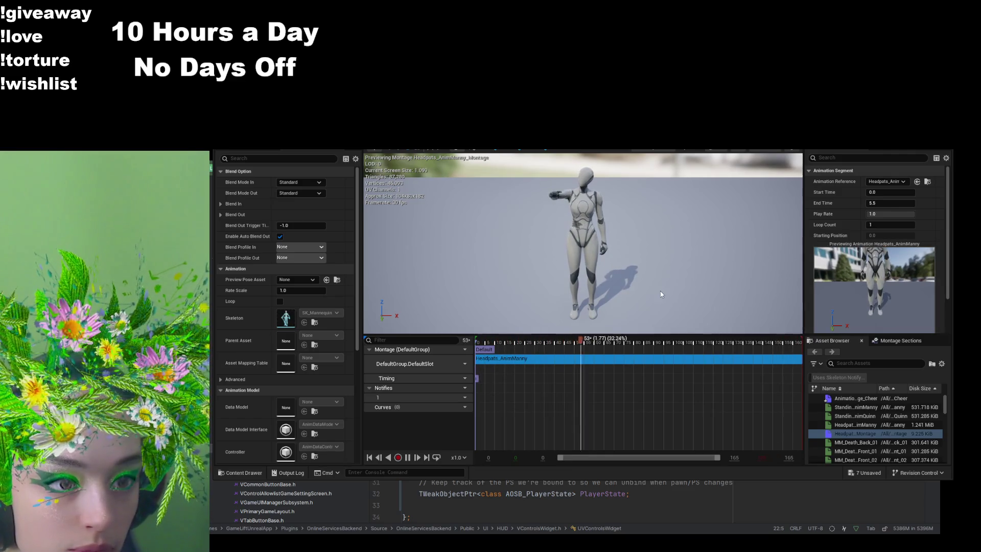
pyautogui.click(407, 457)
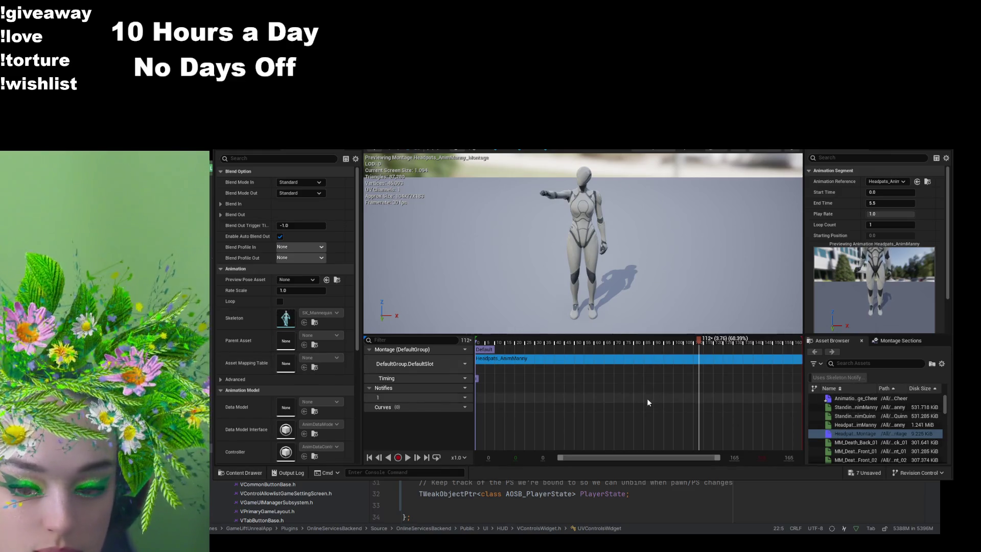
pyautogui.scroll(-3, 315, 358)
pyautogui.scroll(-4, 314, 359)
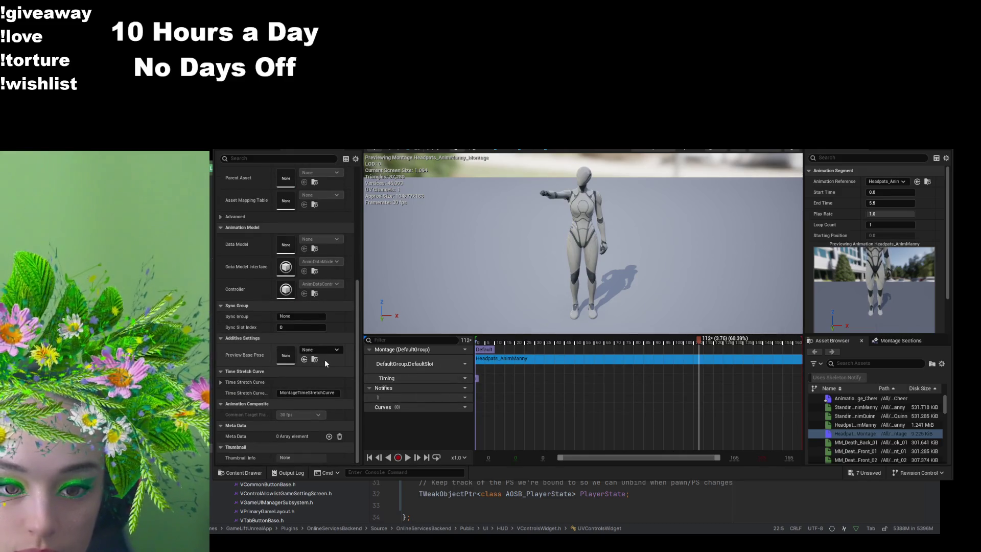
pyautogui.scroll(6, 325, 363)
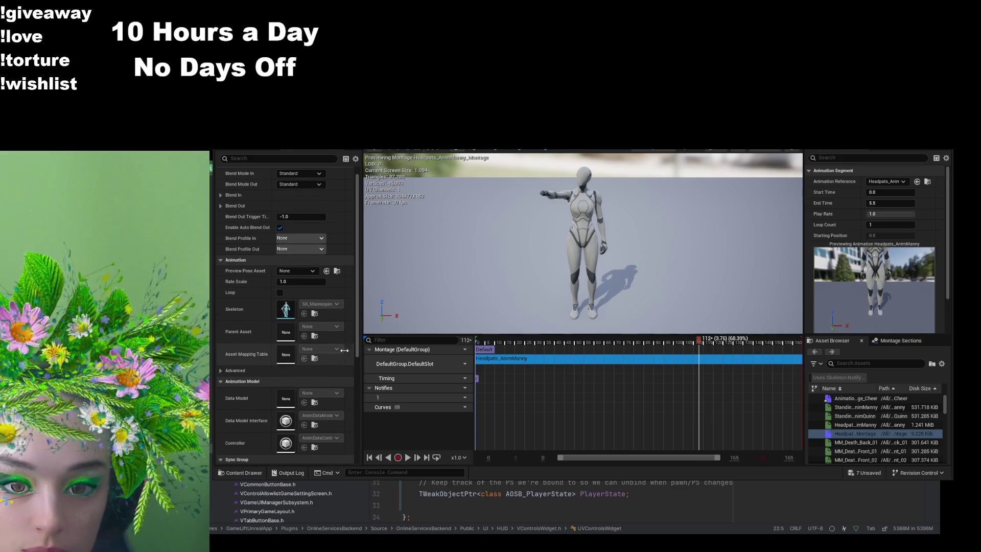
pyautogui.hotkey('ctrl', 'Tab')
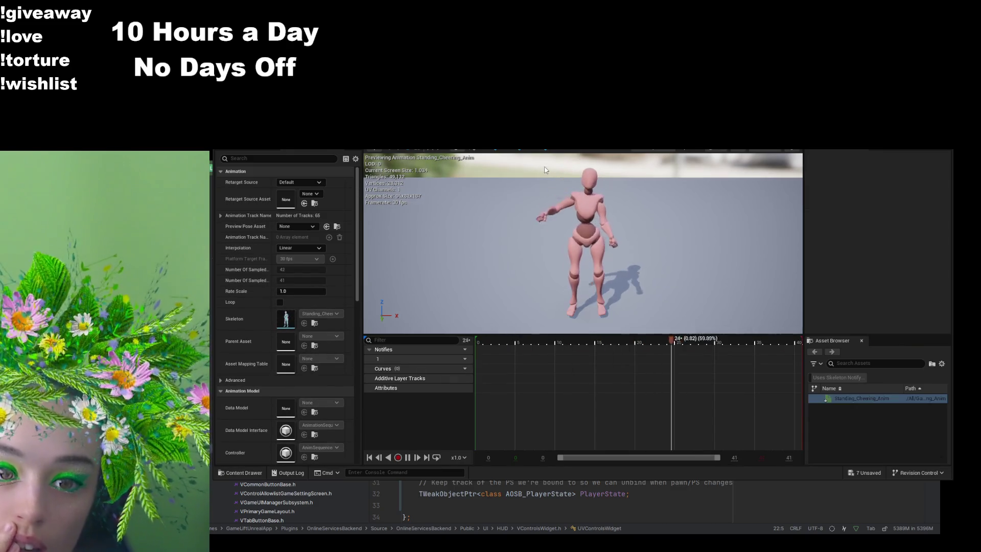
# Step: In the level editor's Cheer folder, select AnimationMontage_Cheer and delete it
pyautogui.hotkey('ctrl', 'Tab')
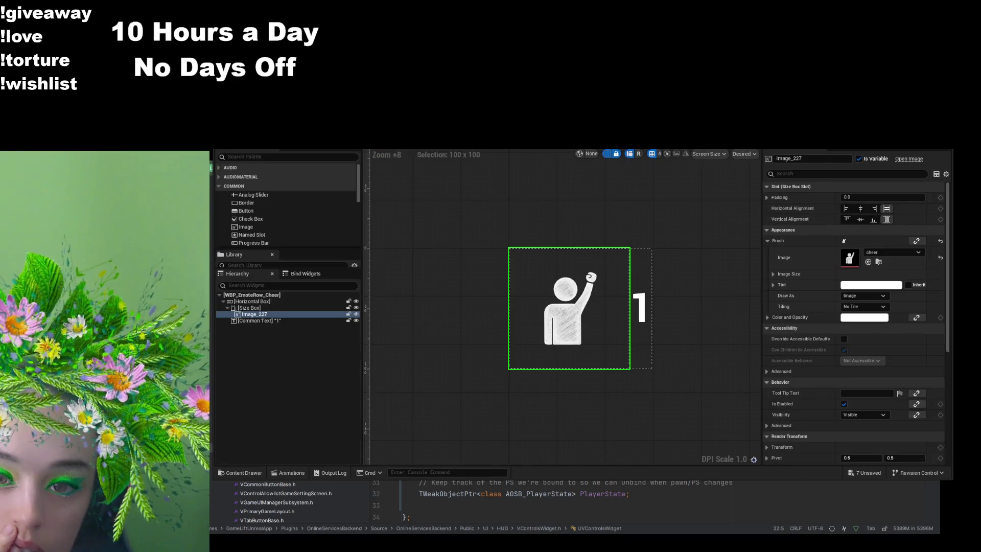
pyautogui.hotkey('ctrl', 'Tab')
pyautogui.click(258, 468)
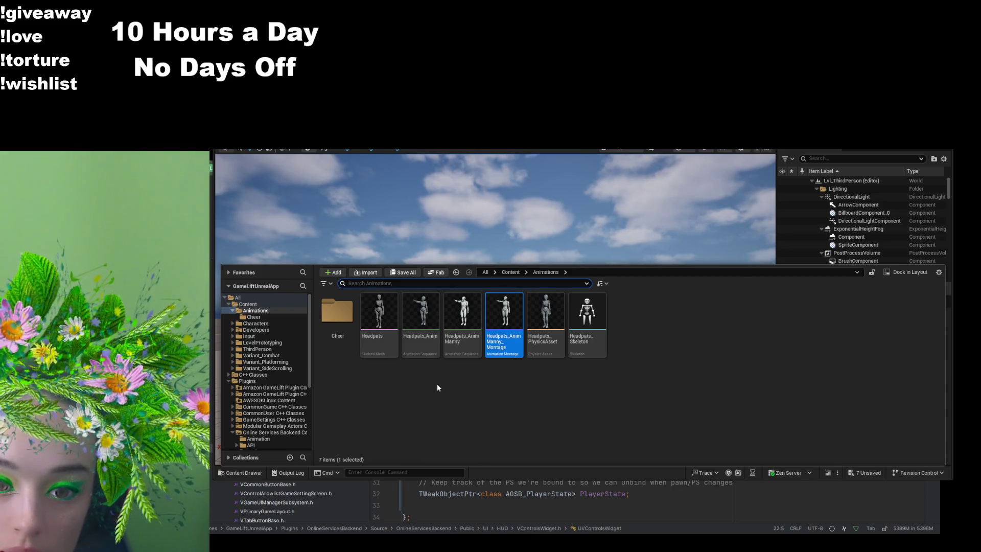
pyautogui.doubleClick(337, 311)
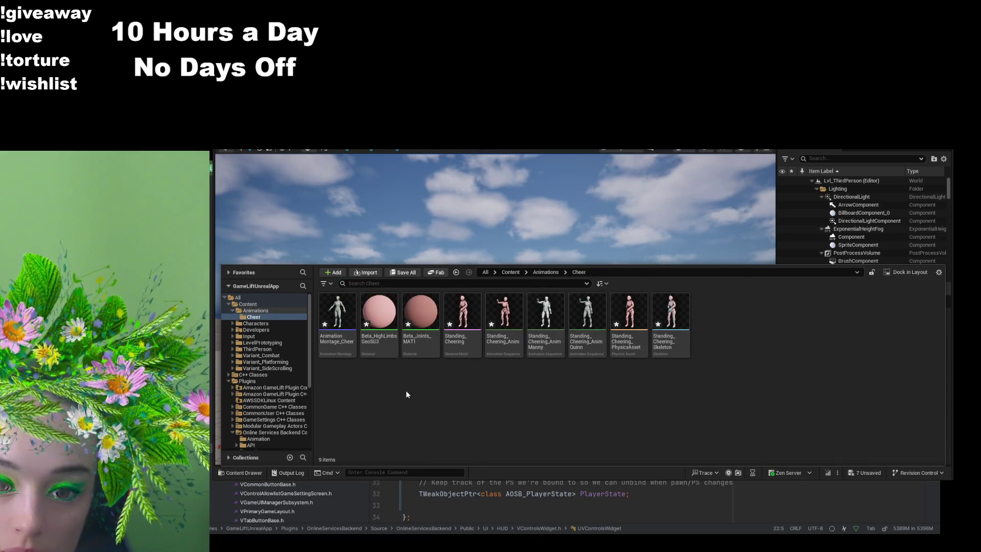
pyautogui.click(343, 347)
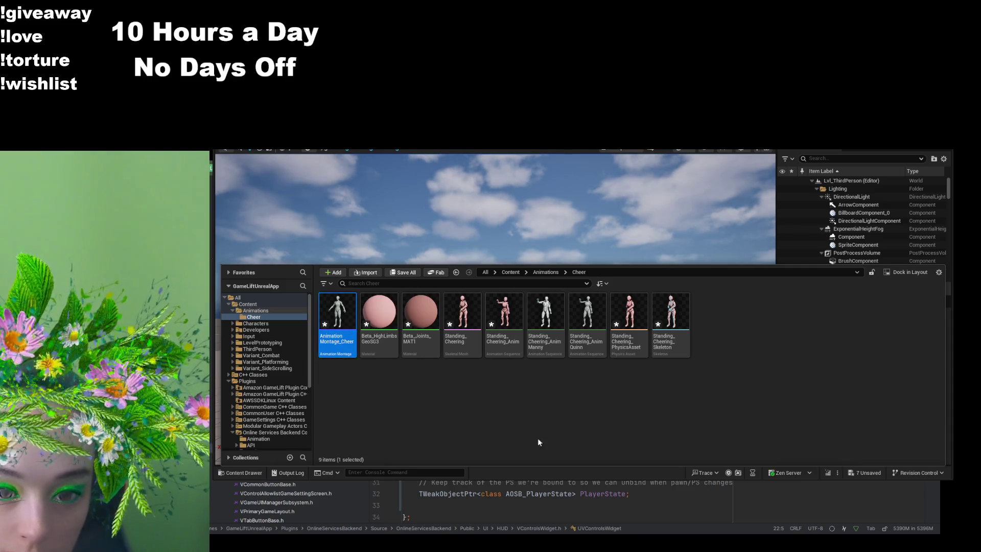
pyautogui.press('Delete')
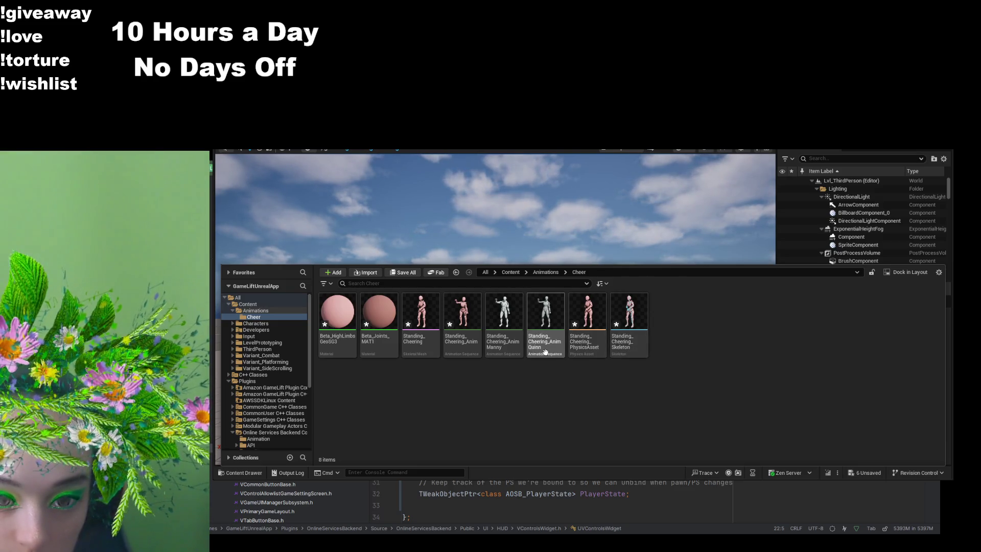
# Step: Create Standing_Cheering_AnimManny_Montage from Standing_Cheering_Anim_Manny and preview it with the camera closer
pyautogui.click(501, 350)
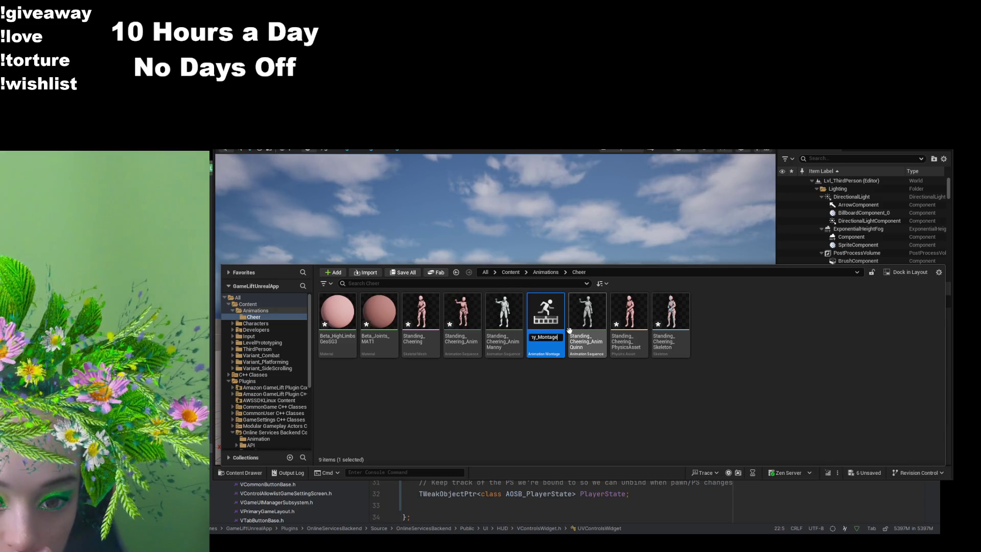
pyautogui.press('Return')
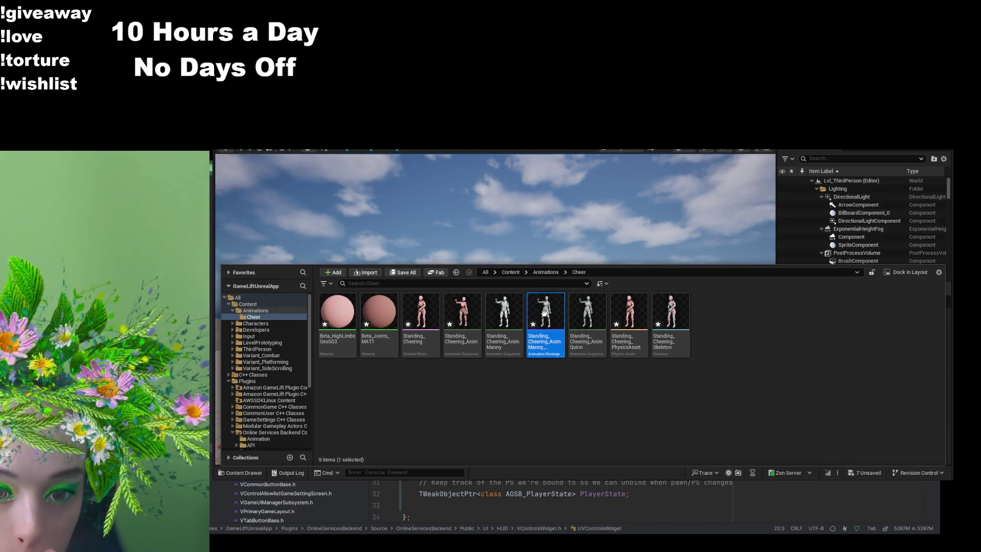
pyautogui.doubleClick(546, 317)
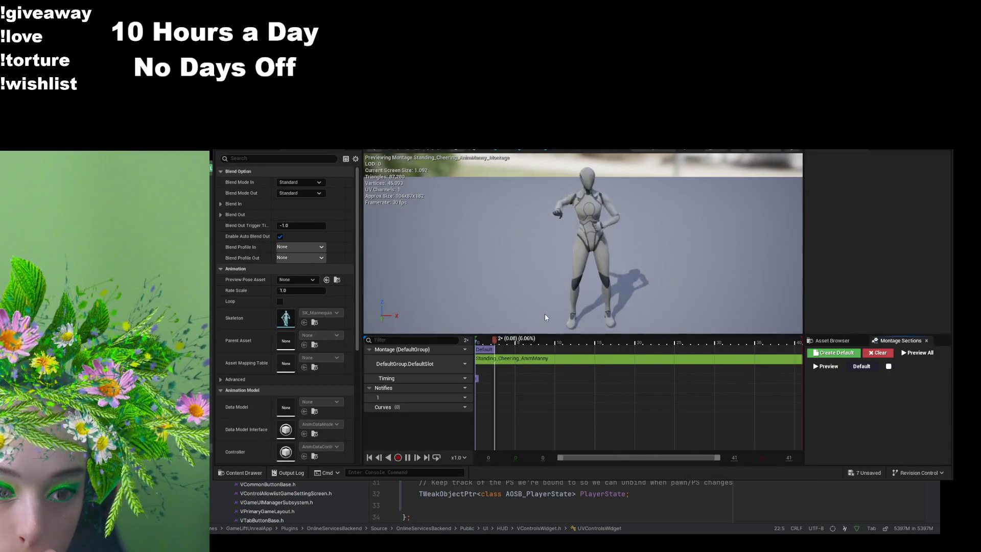
pyautogui.moveTo(650, 292)
pyautogui.mouseDown()
pyautogui.moveTo(634, 276)
pyautogui.moveTo(649, 261)
pyautogui.mouseUp()
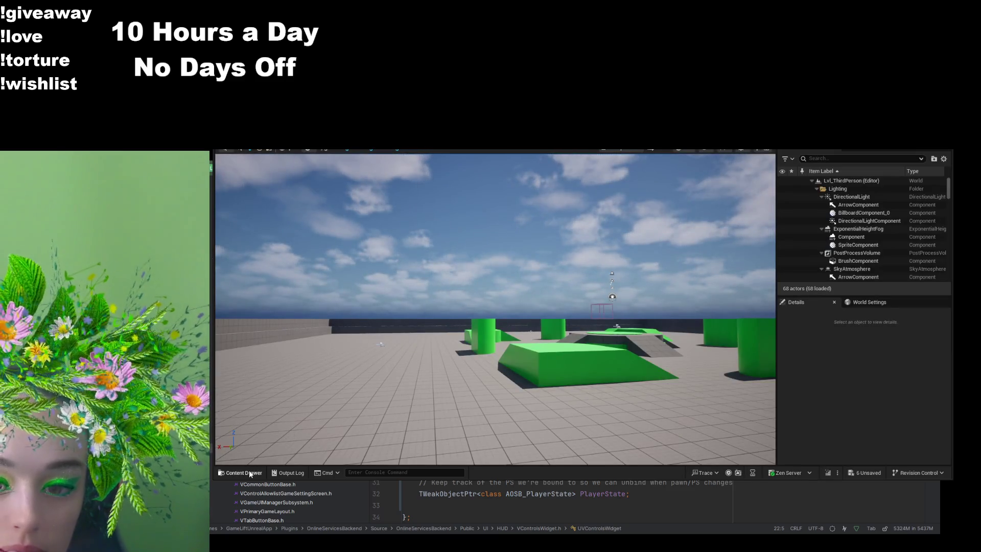
# Step: Find BP_ThirdPersonCharacter by searching 'thirdp' in Content, open it, then switch to the code editor
pyautogui.click(250, 472)
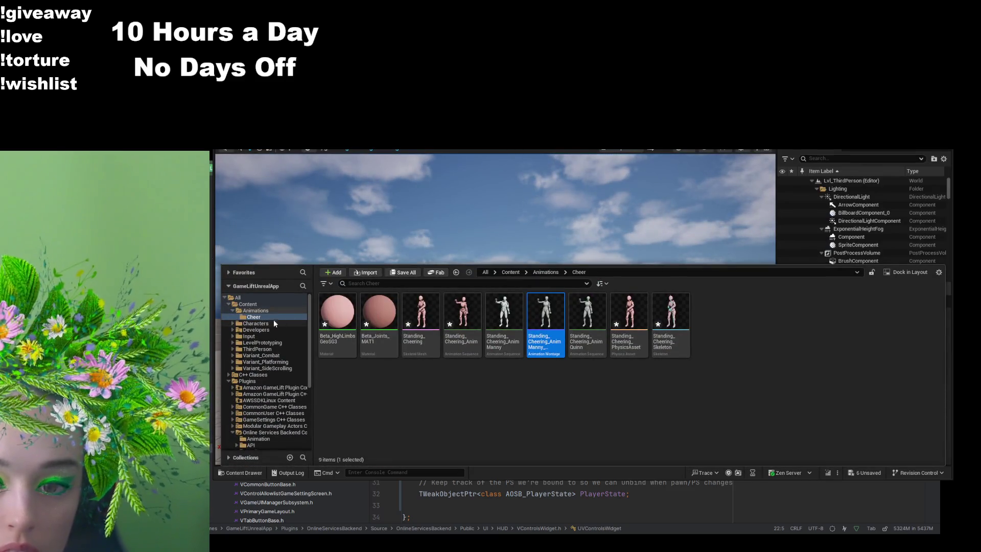
pyautogui.click(266, 305)
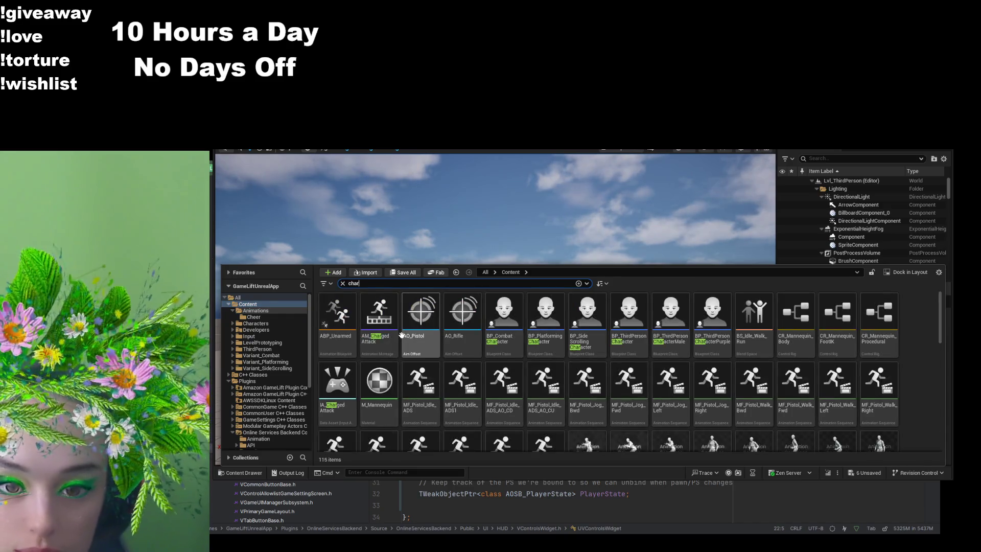
pyautogui.press('BackSpace')
pyautogui.press('BackSpace')
pyautogui.press('BackSpace')
pyautogui.write('thirdp')
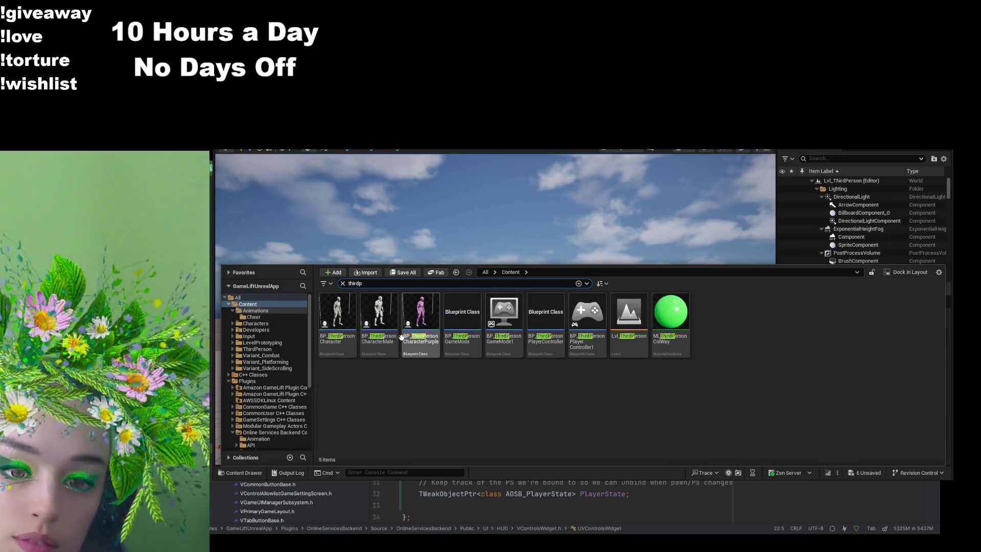
pyautogui.click(349, 316)
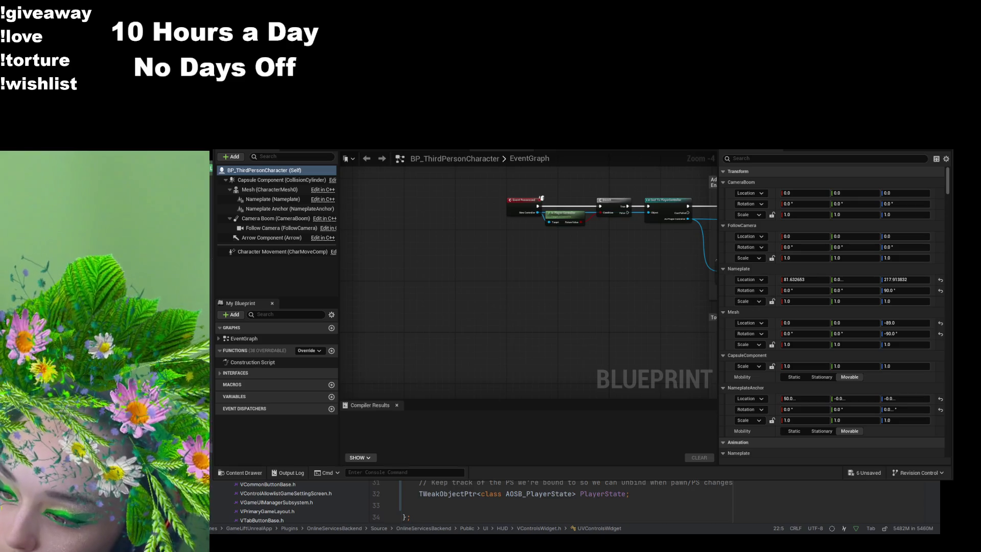
pyautogui.hotkey('alt', 'Tab')
pyautogui.click(543, 435)
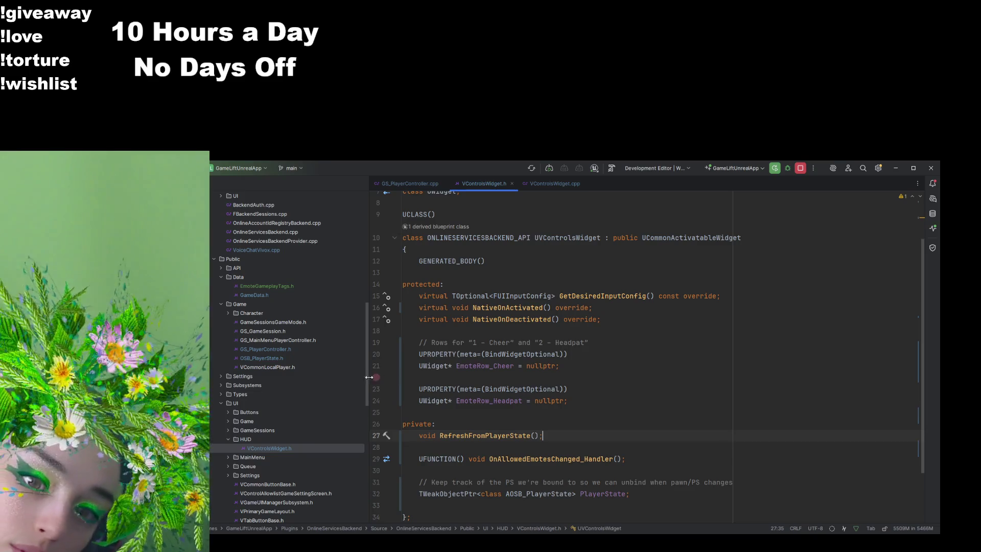
# Step: Review GS_PlayerController.h, then open EmoteComponent.h to check its montage and cooldown properties
pyautogui.doubleClick(321, 350)
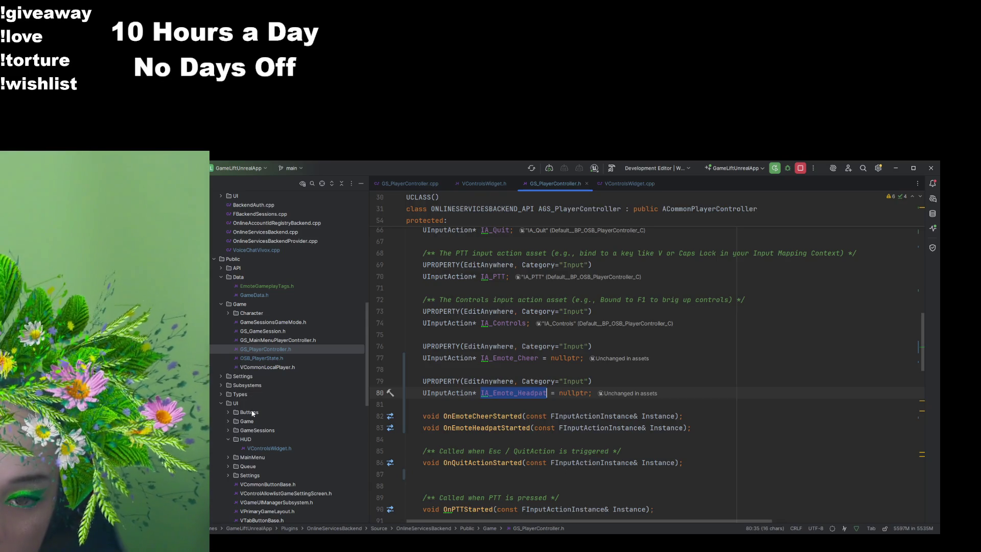
pyautogui.scroll(-5, 258, 388)
pyautogui.scroll(6, 252, 414)
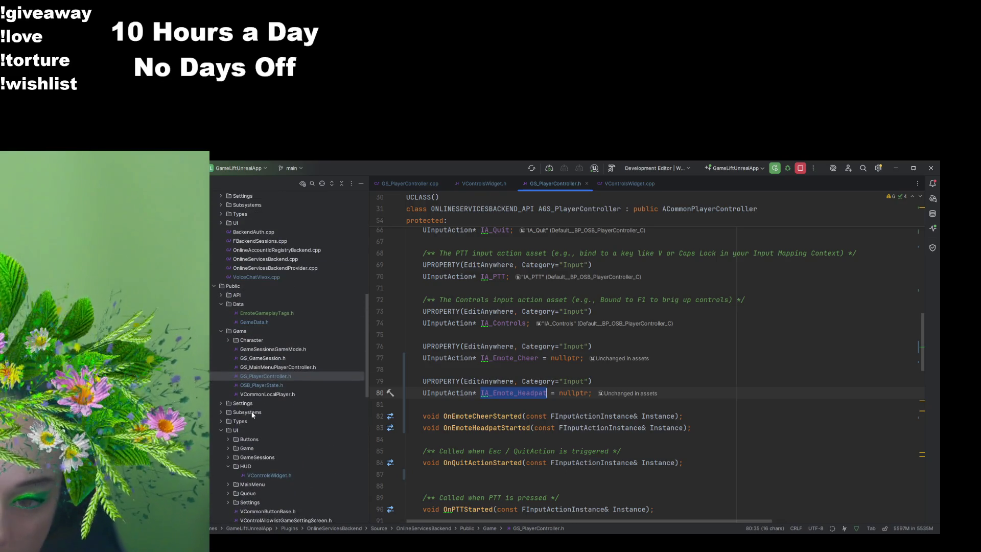
pyautogui.scroll(3, 260, 408)
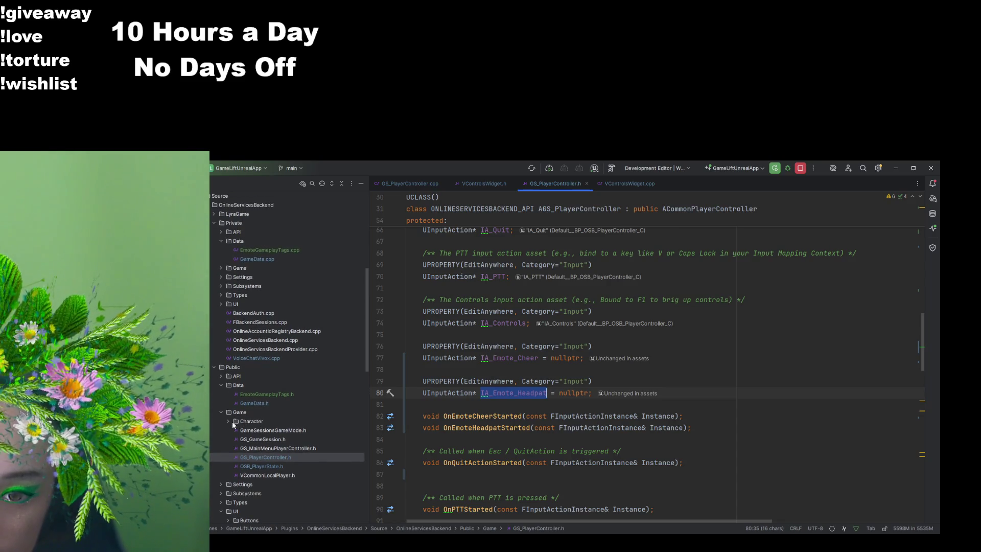
pyautogui.doubleClick(249, 421)
pyautogui.doubleClick(254, 429)
pyautogui.scroll(-3, 657, 446)
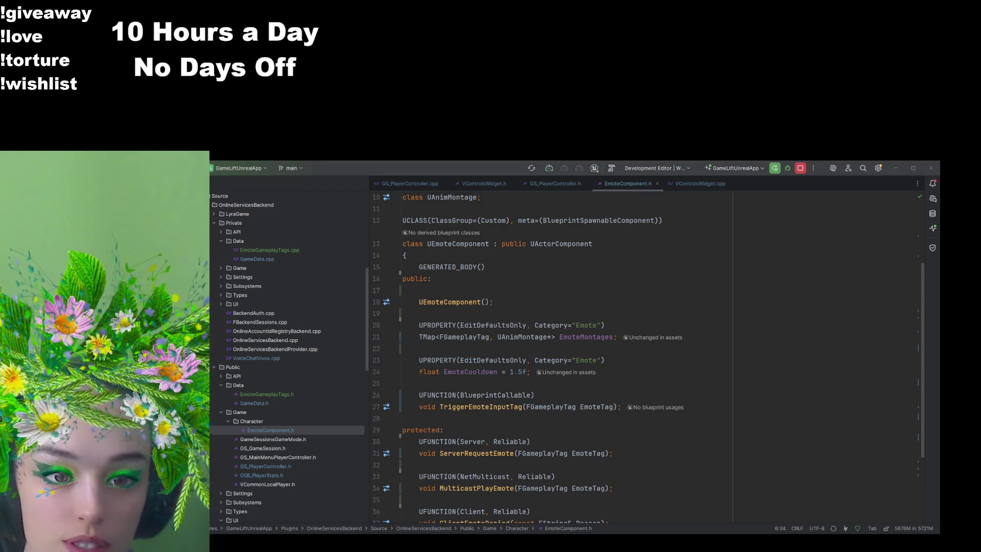
pyautogui.hotkey('alt', 'Tab')
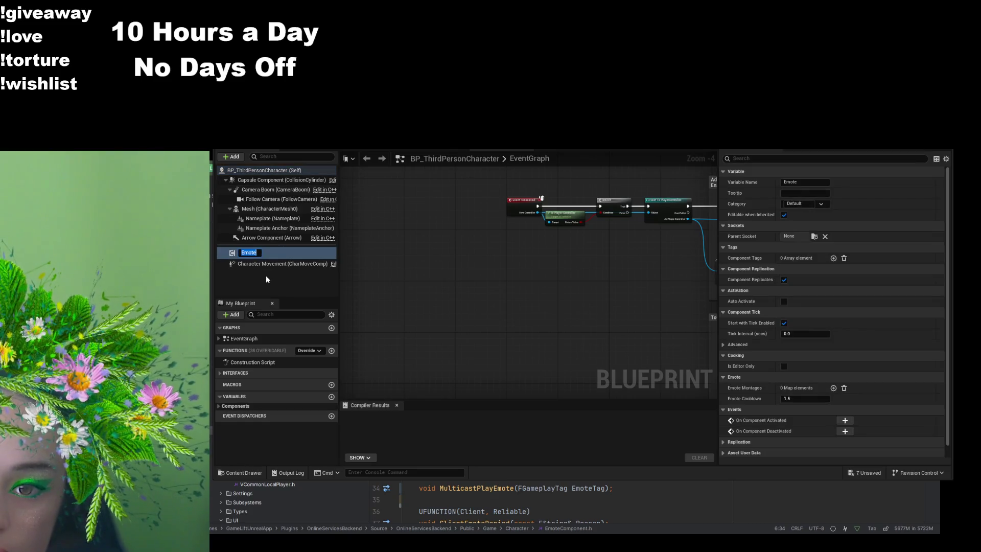
# Step: Select the Emote component, filter Details to emote montages, and add two Emote Montages entries
pyautogui.click(266, 275)
pyautogui.click(267, 253)
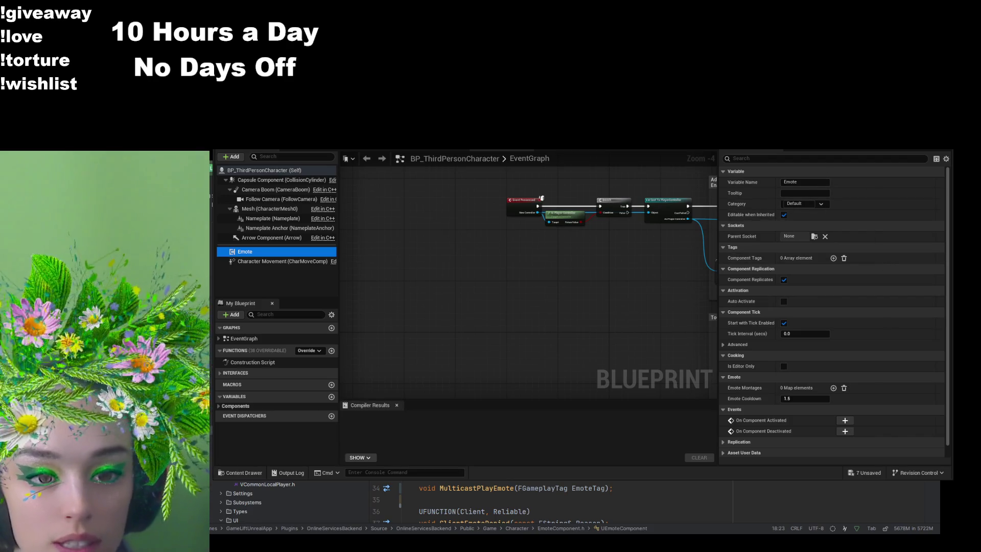
pyautogui.click(781, 159)
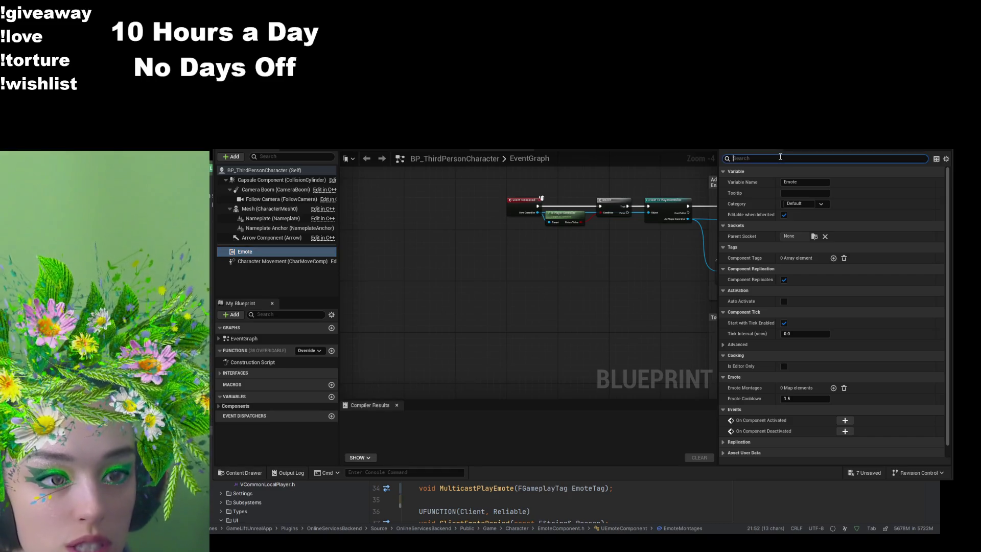
pyautogui.write('EmoteMontages')
pyautogui.click(835, 182)
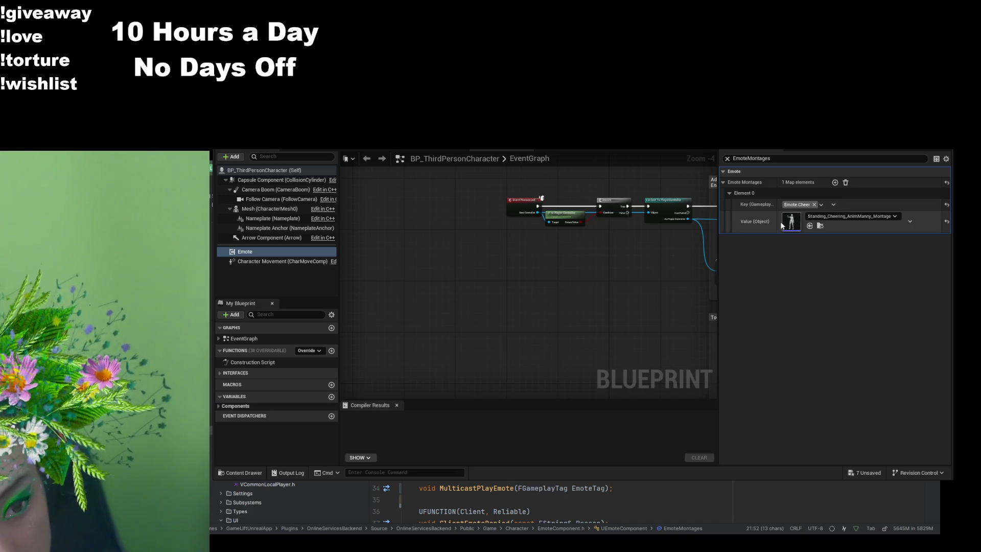
pyautogui.click(835, 182)
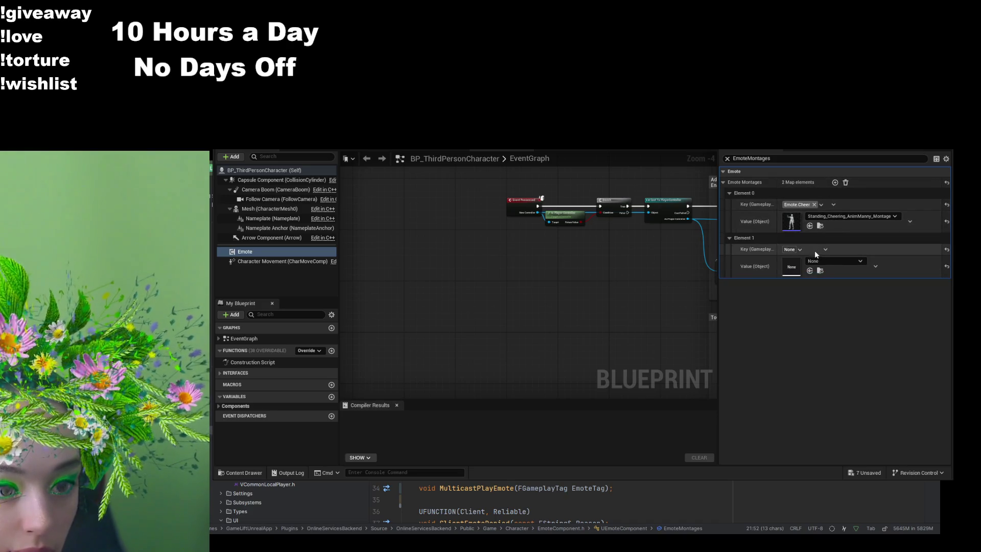
pyautogui.hotkey('ctrl', 'Tab')
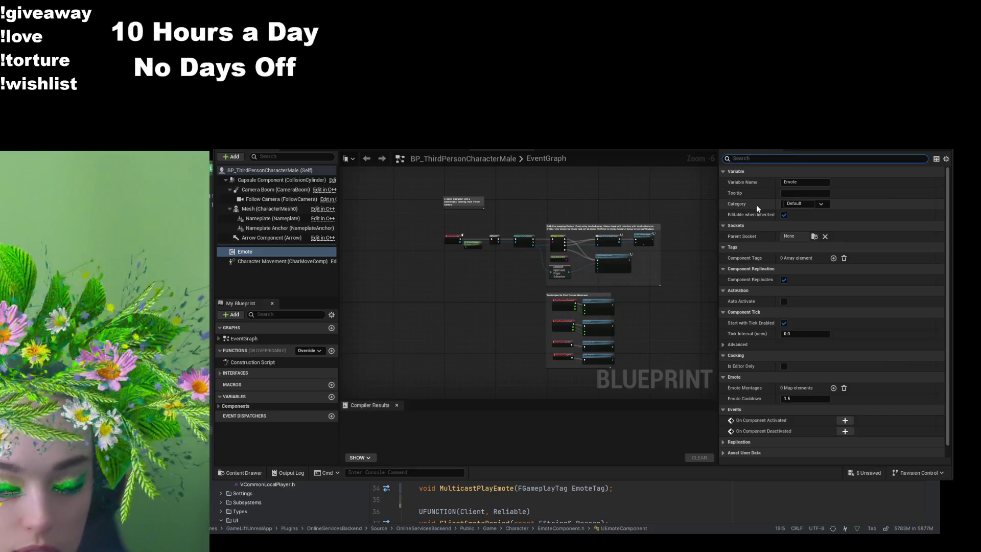
# Step: Paste Emote.Cheer and Emote.Headpat entries into BP_ThirdPersonCharacterMale, compile, then open BP_ThirdPersonCharacterPurple
pyautogui.write('emotemo')
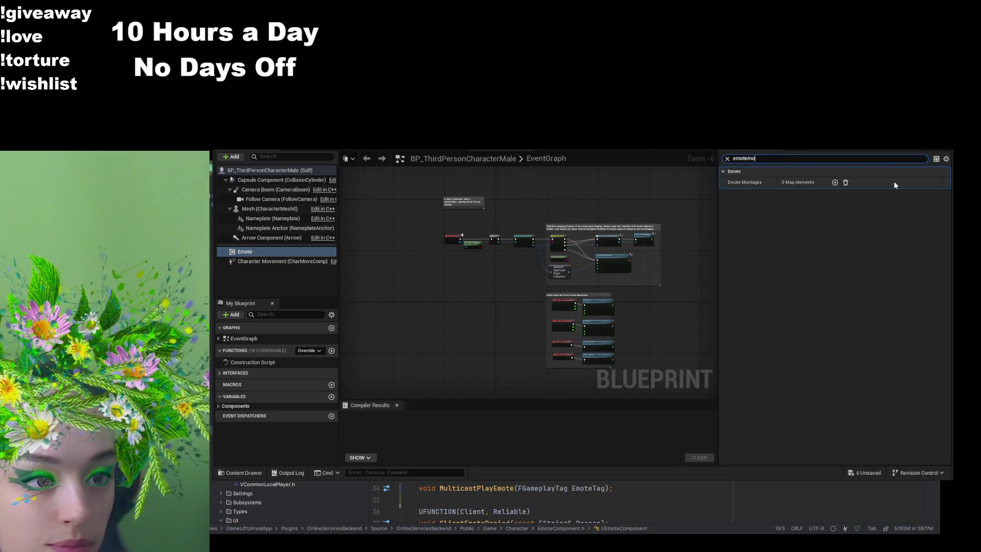
pyautogui.hotkey('ctrl', 'v')
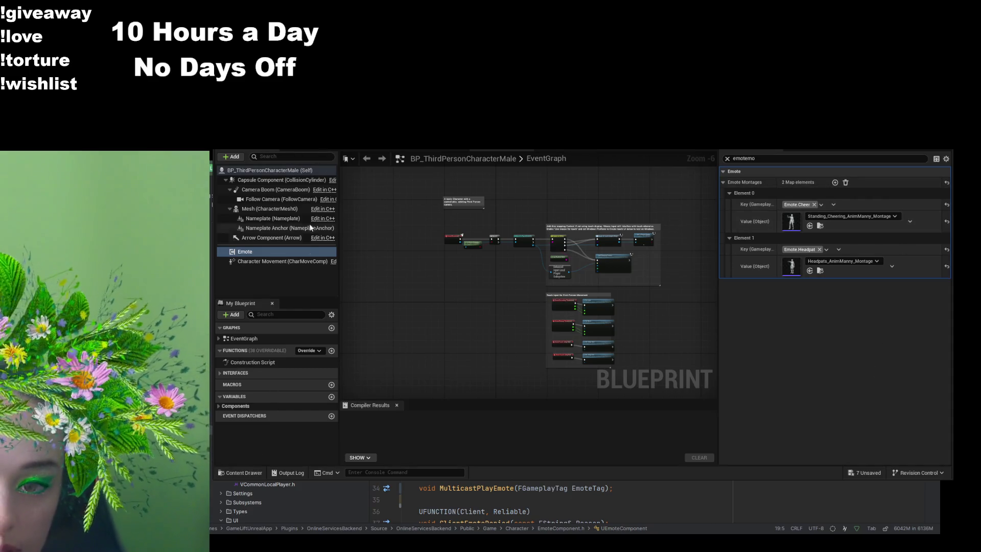
pyautogui.hotkey('ctrl', 's')
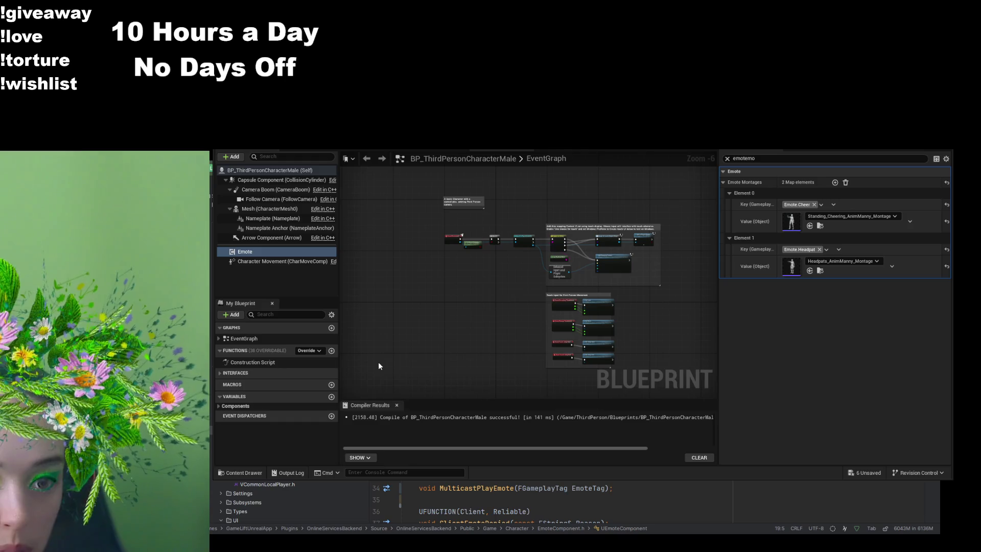
pyautogui.click(237, 473)
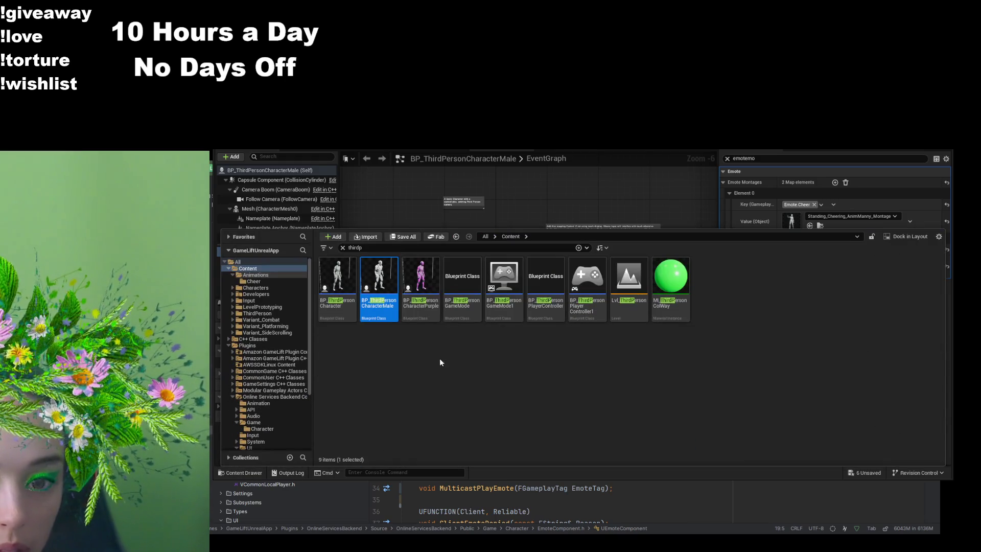
pyautogui.doubleClick(428, 315)
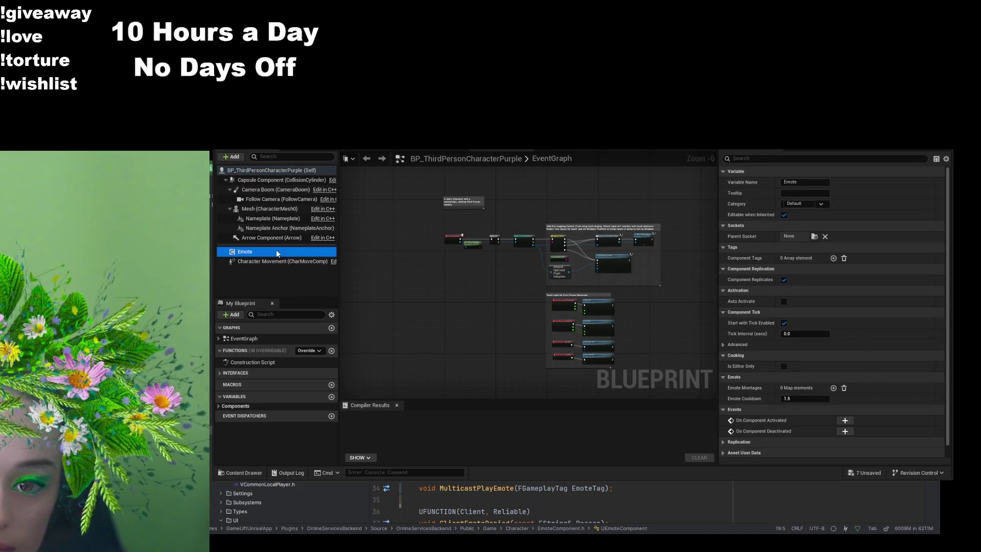
# Step: Filter the Emote component's Details by 'emotemo', map Cheer and Headpat montages, and compile
pyautogui.click(883, 158)
pyautogui.write('emotemo')
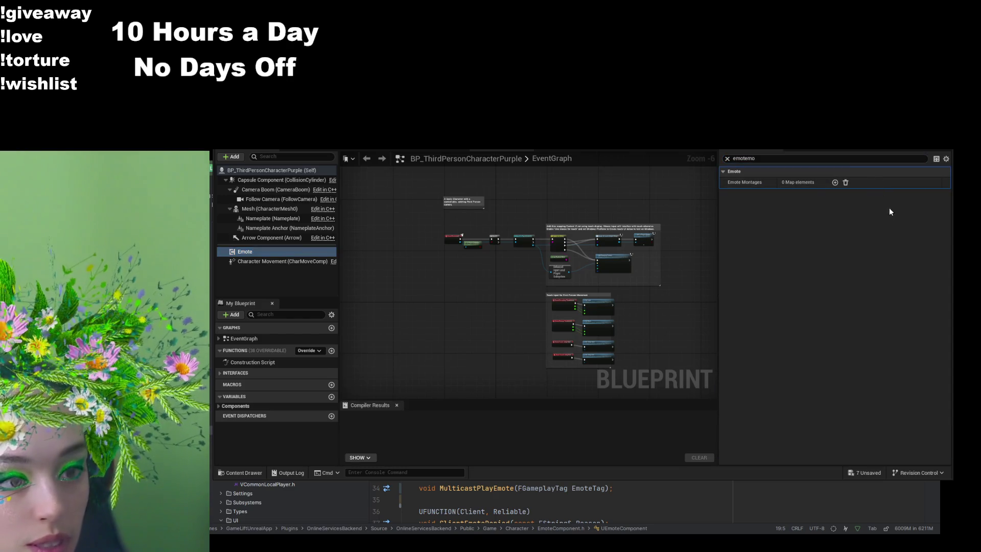
pyautogui.click(245, 141)
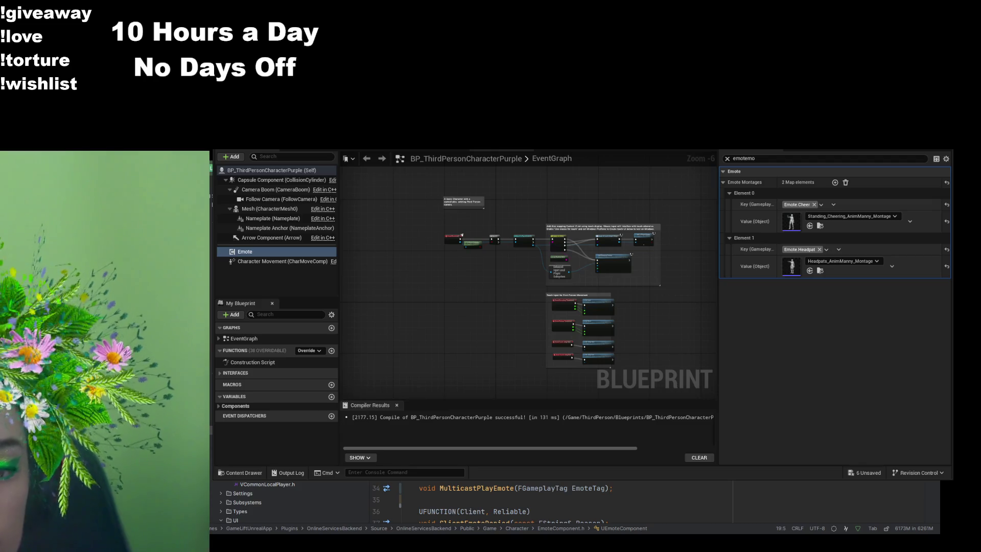
pyautogui.click(239, 472)
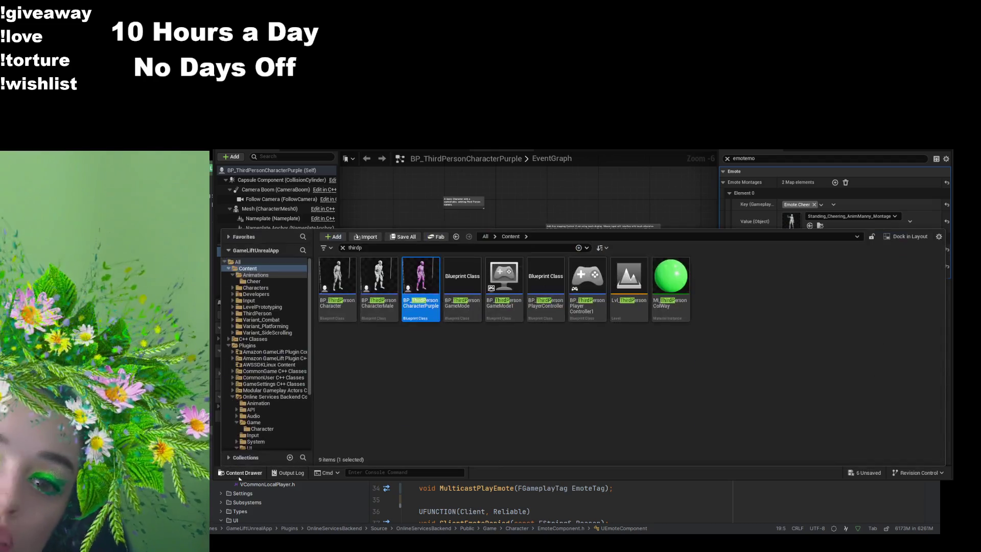
# Step: Browse the Cheer folder with the 'thirdp' filter cleared and open Standing_Cheering_AnimManny_Montage
pyautogui.click(253, 281)
pyautogui.click(342, 248)
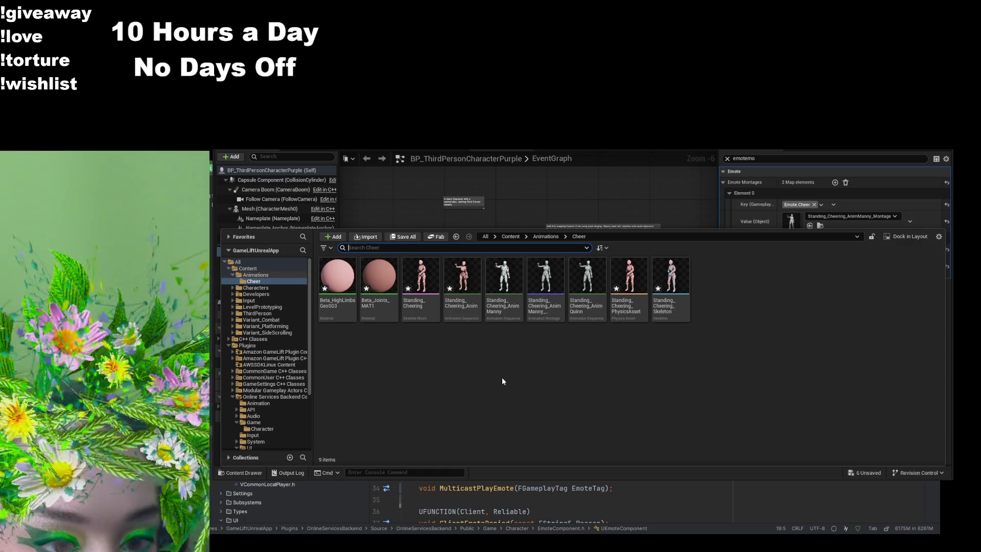
pyautogui.click(545, 311)
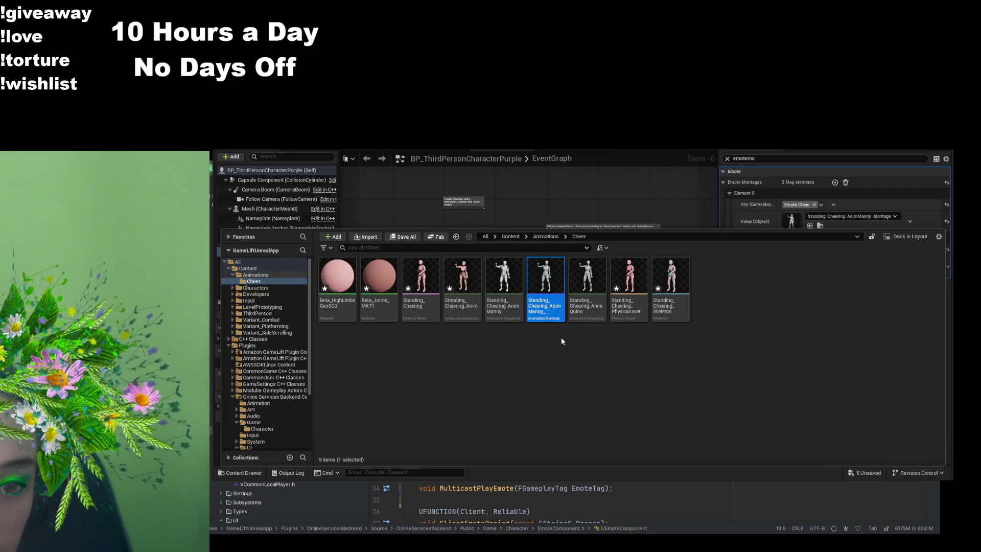
pyautogui.click(585, 315)
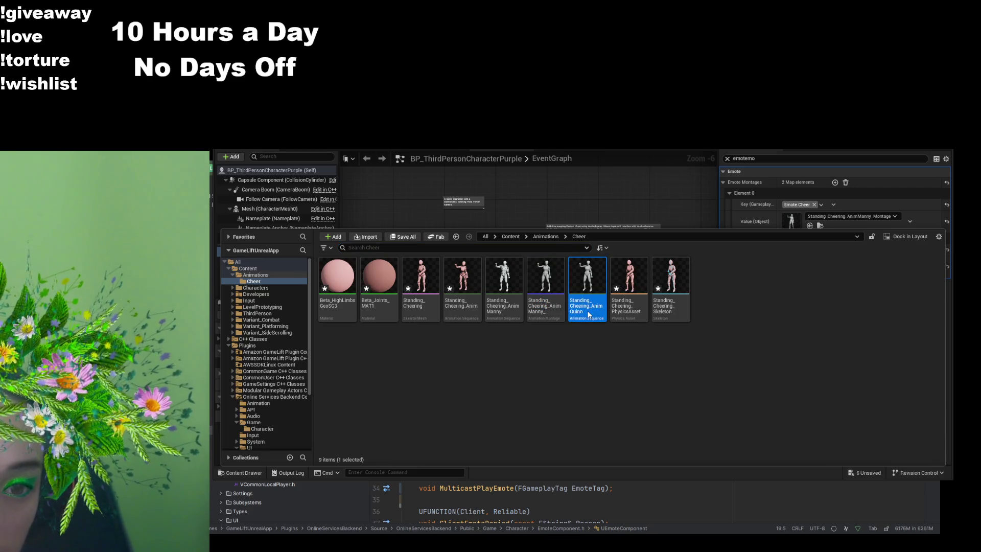
pyautogui.doubleClick(553, 315)
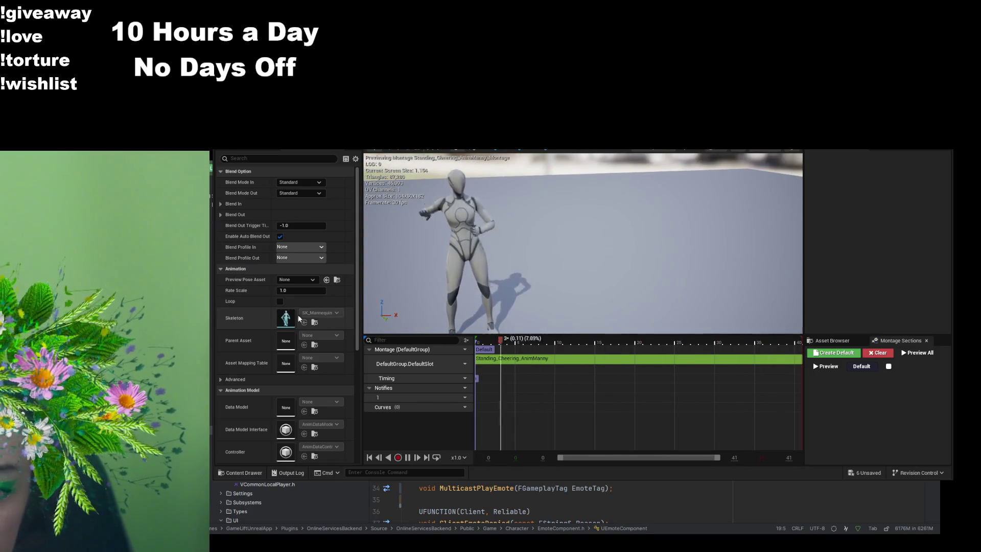
# Step: Leave the cheering montage and return to the Lvl_ThirdPerson level view
pyautogui.click(233, 475)
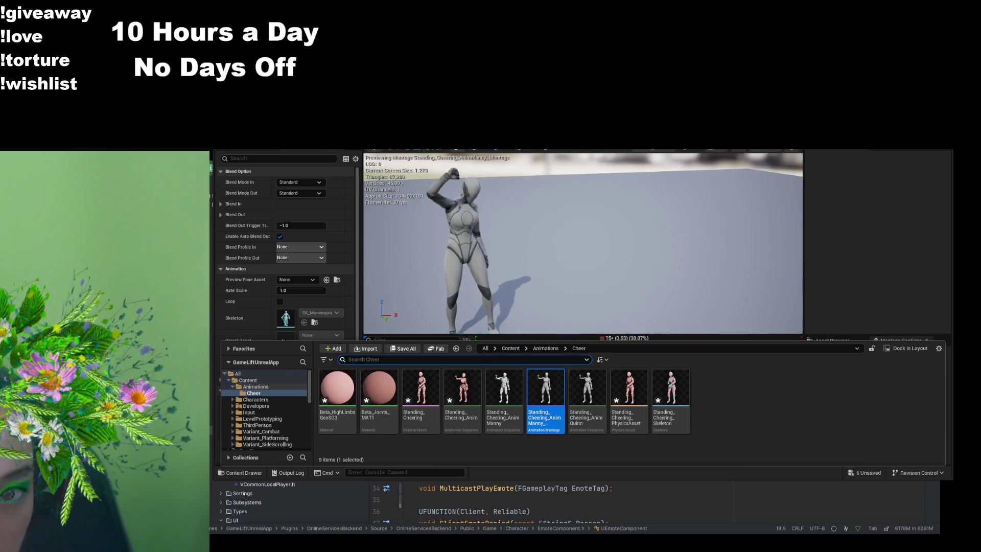
pyautogui.hotkey('ctrl', 'Tab')
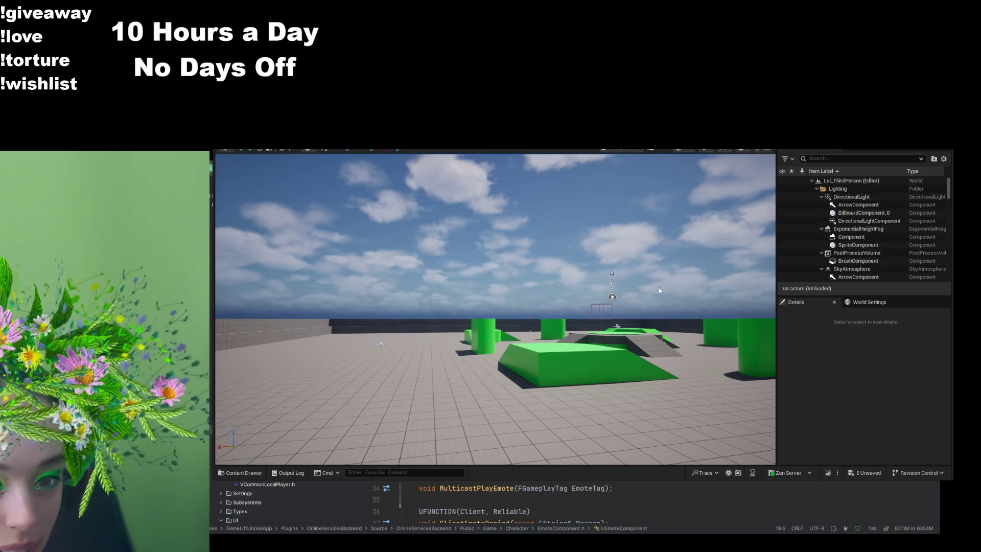
# Step: Save all unsaved assets and start matchmaking from the game's main menu
pyautogui.hotkey('ctrl', 'shift', 's')
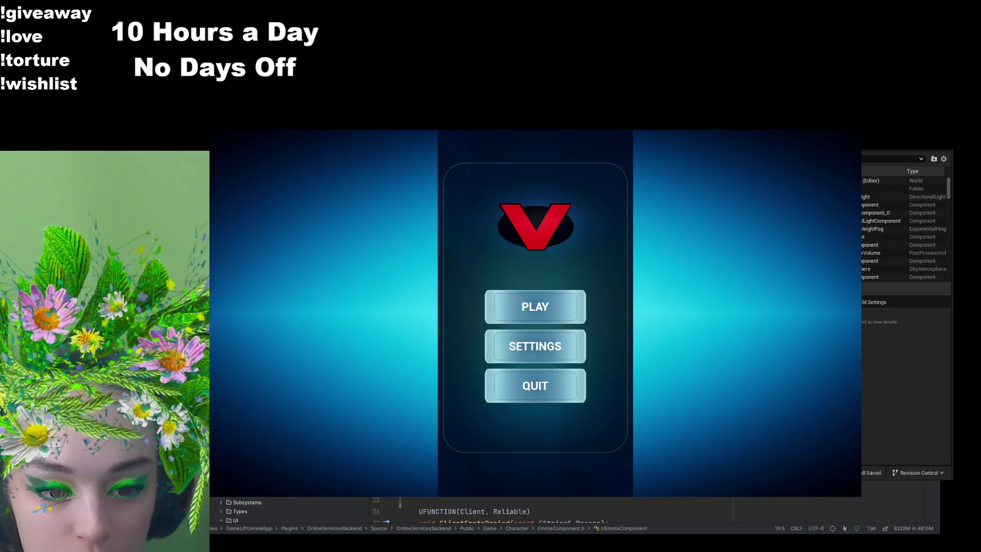
pyautogui.click(566, 307)
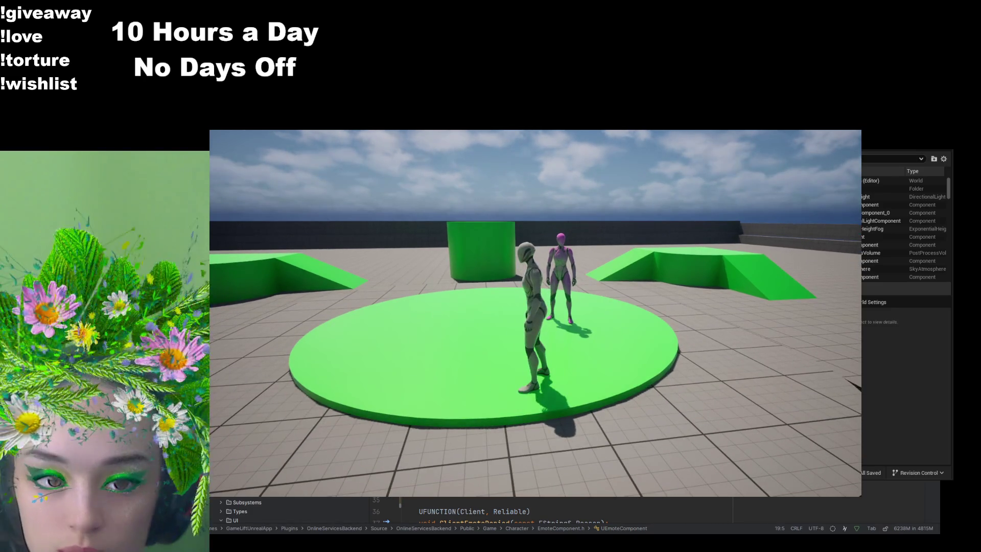
# Step: Steer the character in the running game, then pause with Esc and quit the session
pyautogui.click(366, 289)
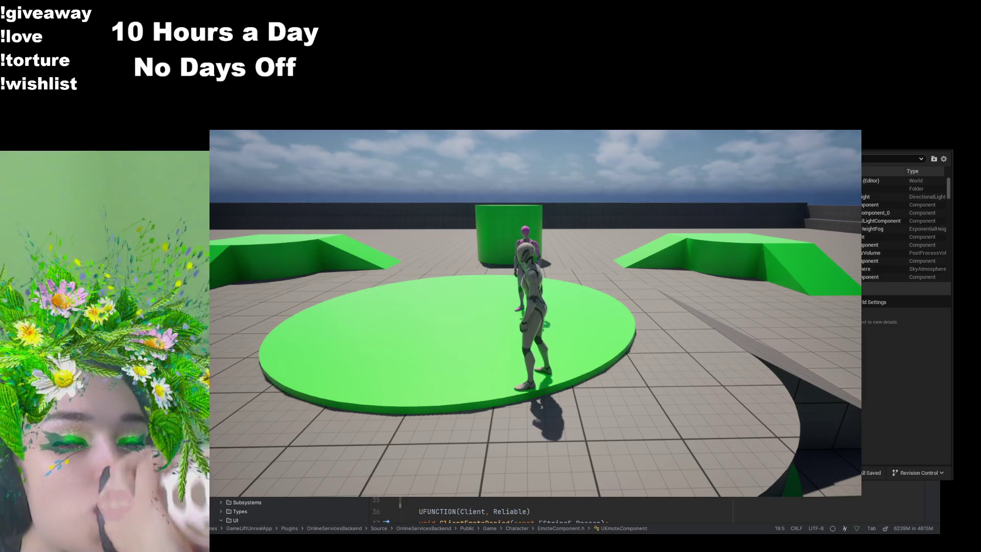
pyautogui.press('Escape')
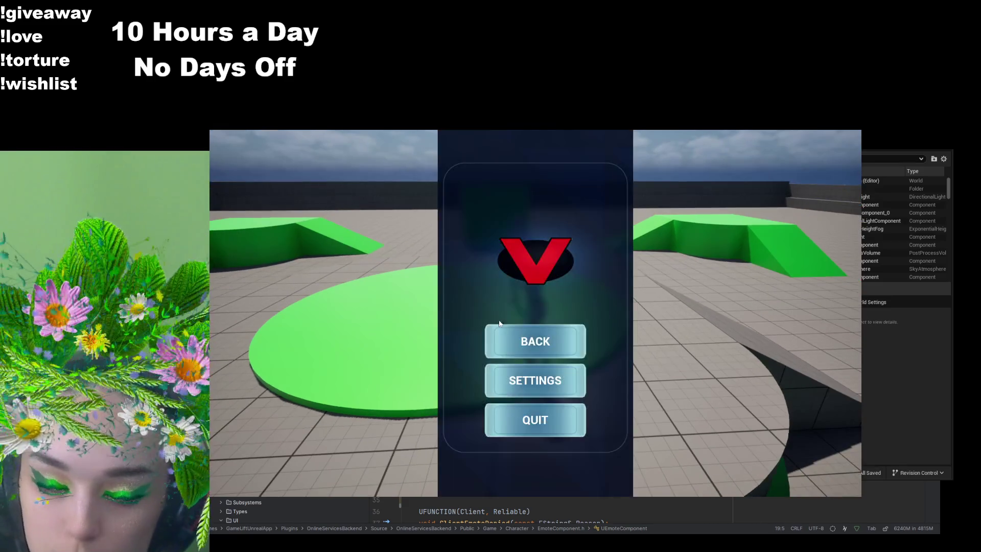
pyautogui.click(535, 419)
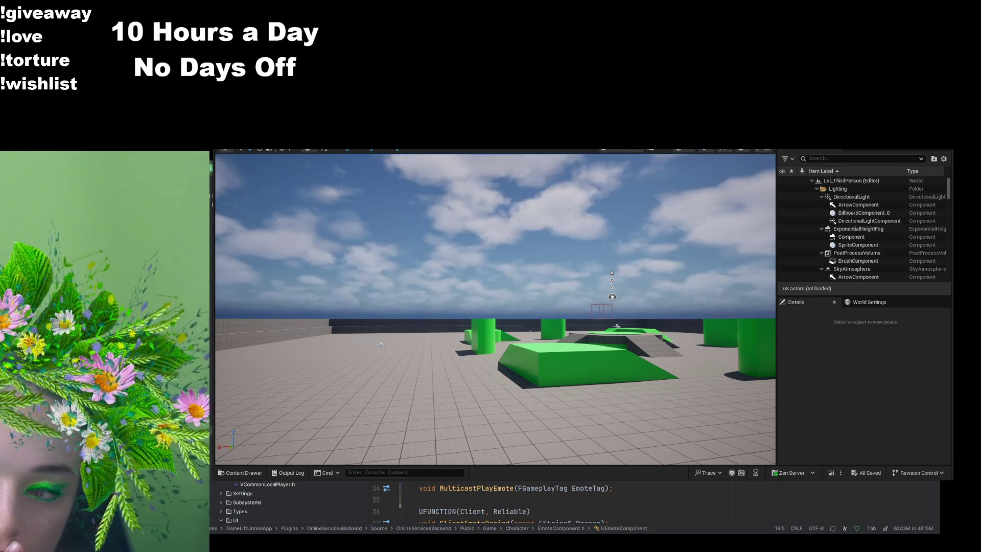
# Step: Search the Content folder for 'imc' and open IMC_Default
pyautogui.hotkey('ctrl', 'space')
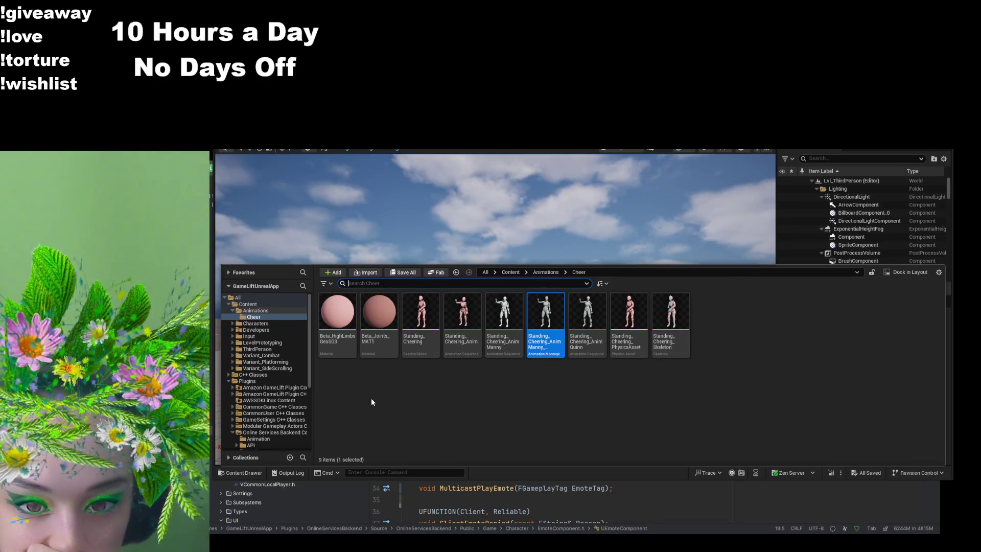
pyautogui.click(248, 304)
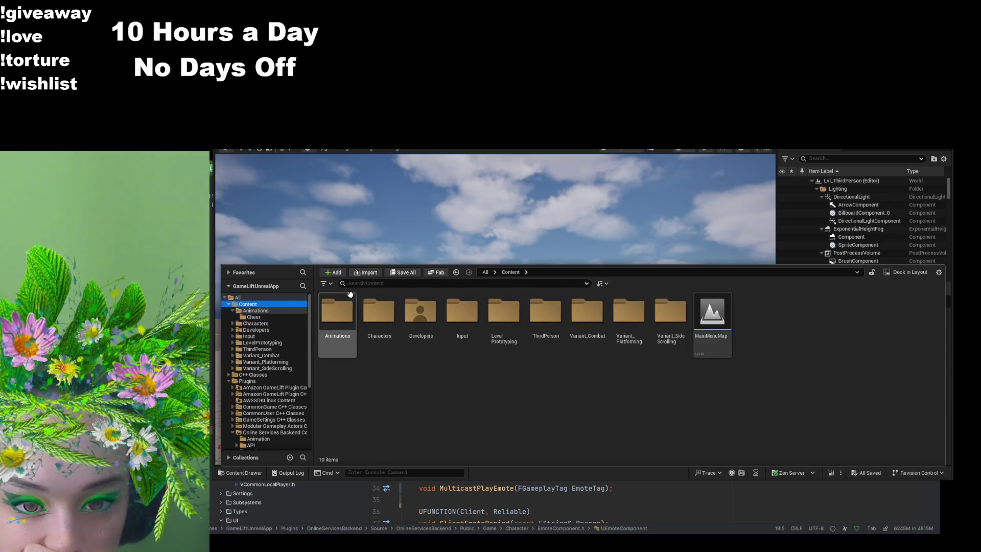
pyautogui.write('imc')
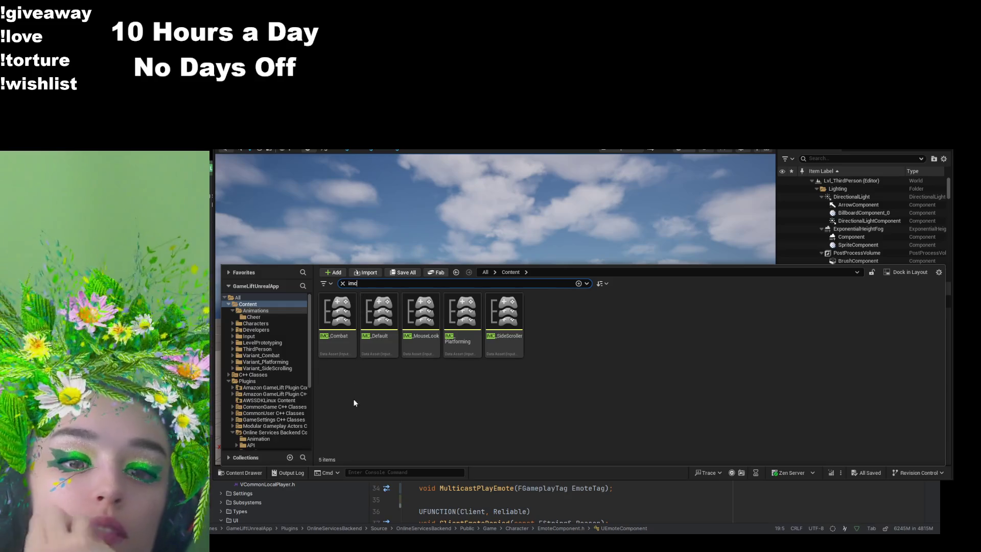
pyautogui.click(370, 345)
pyautogui.doubleClick(371, 345)
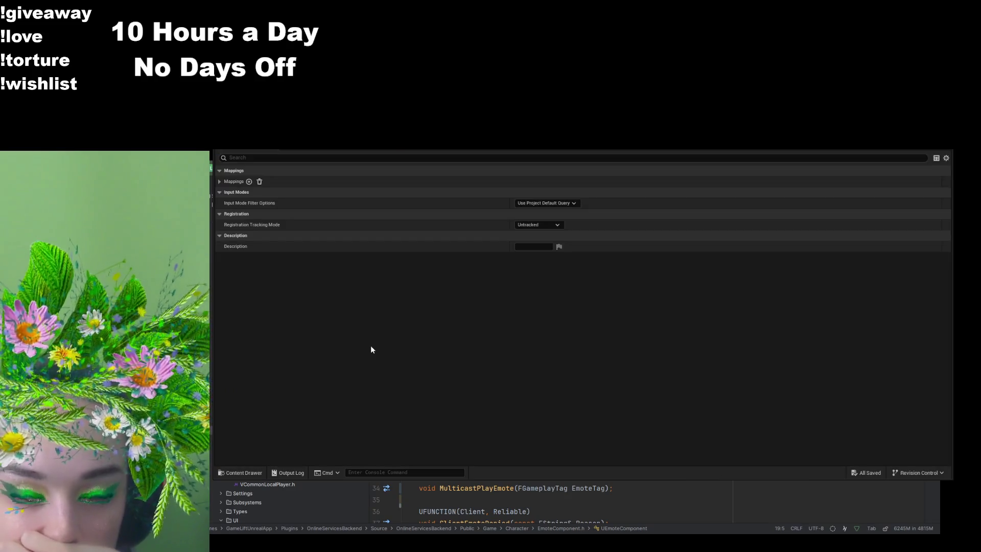
# Step: Expand the mappings to show IA_Emote_Cheer bound to 1 and IA_Emote_Headpat to 2
pyautogui.click(219, 182)
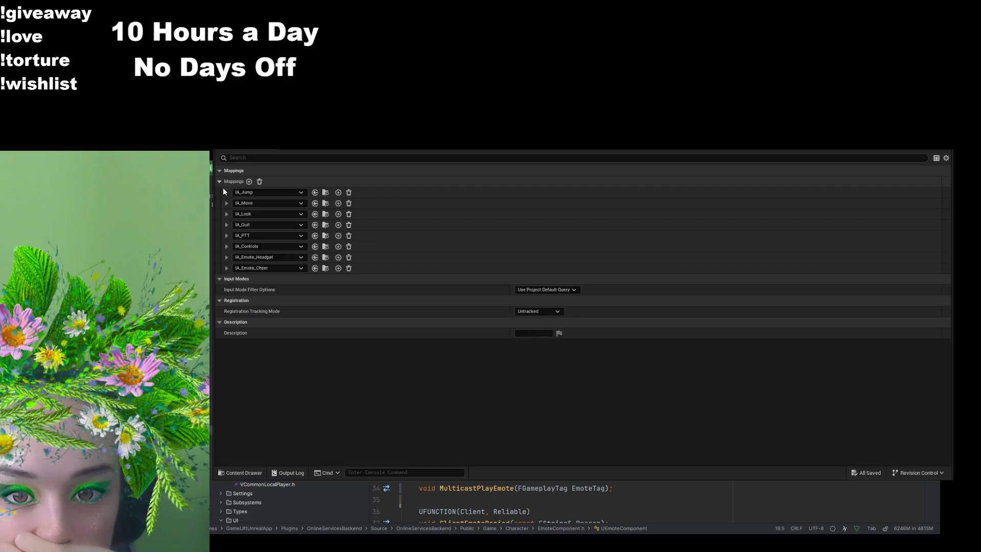
pyautogui.click(227, 268)
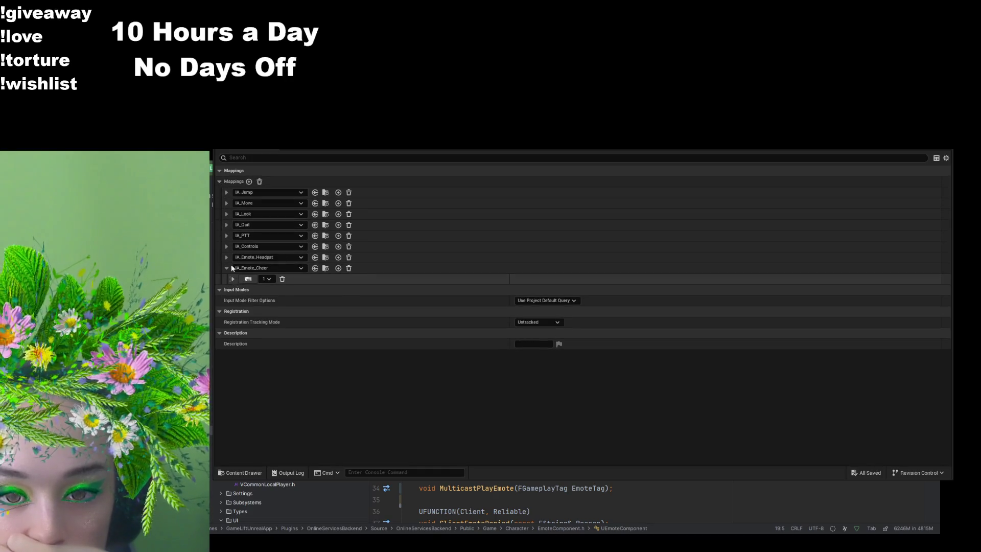
pyautogui.click(227, 257)
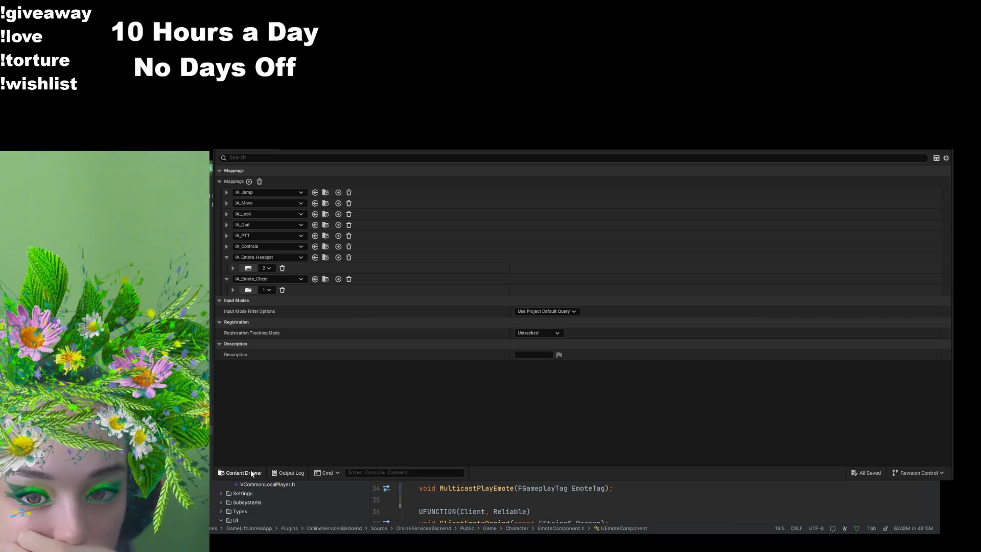
pyautogui.click(250, 473)
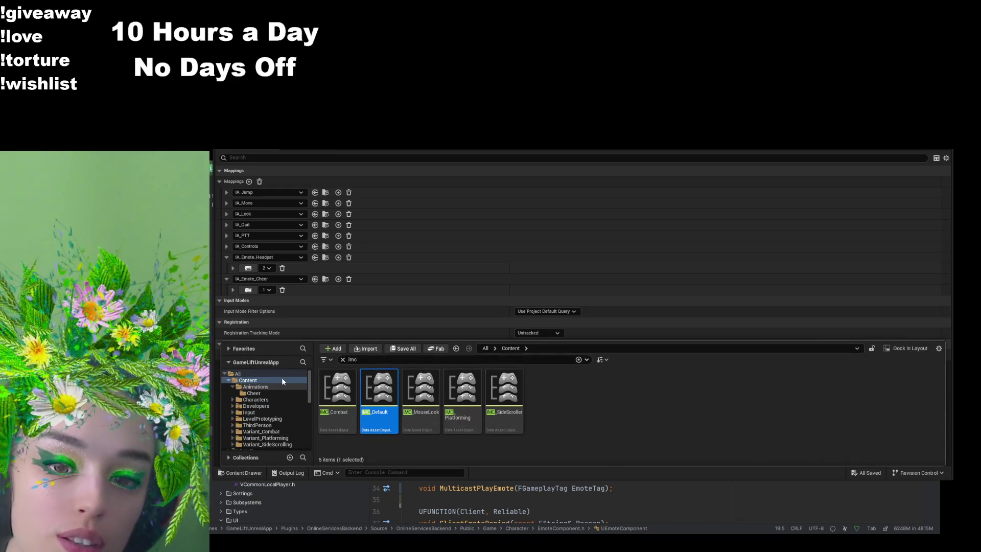
# Step: Search the Content Drawer for 'thirdp' and open the BP_ThirdPersonCharacter Blueprint
pyautogui.click(274, 380)
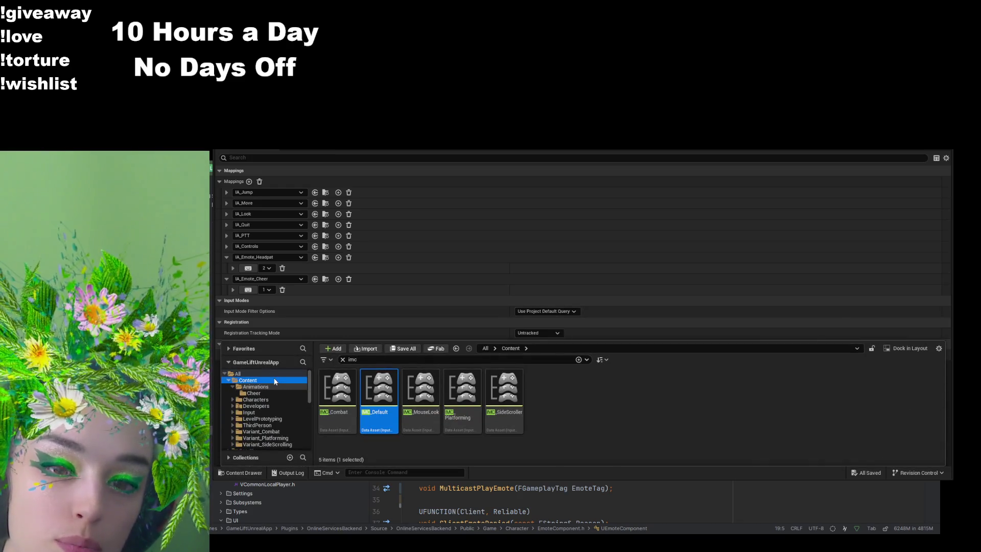
pyautogui.hotkey('alt', 'Tab')
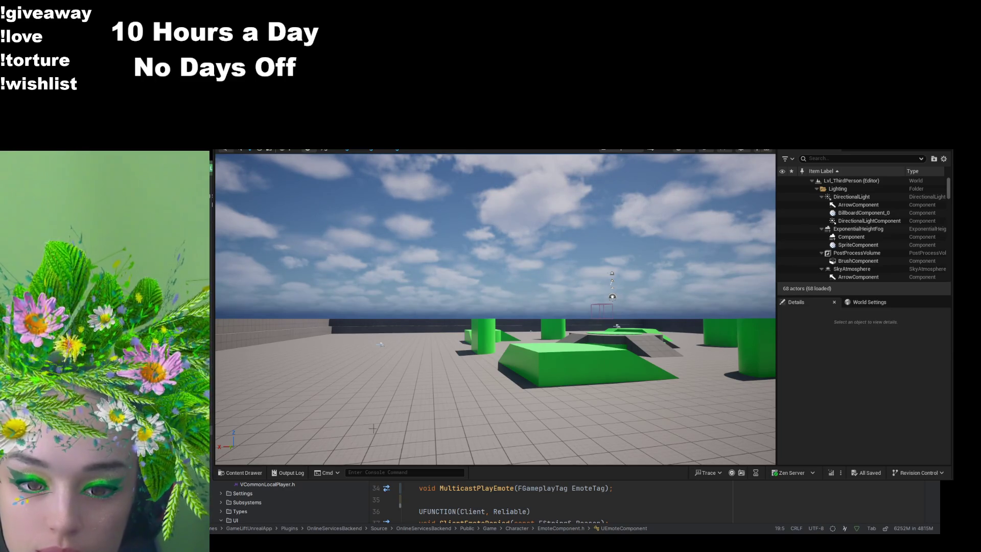
pyautogui.click(381, 344)
pyautogui.click(240, 473)
pyautogui.click(377, 284)
pyautogui.write('thirdp')
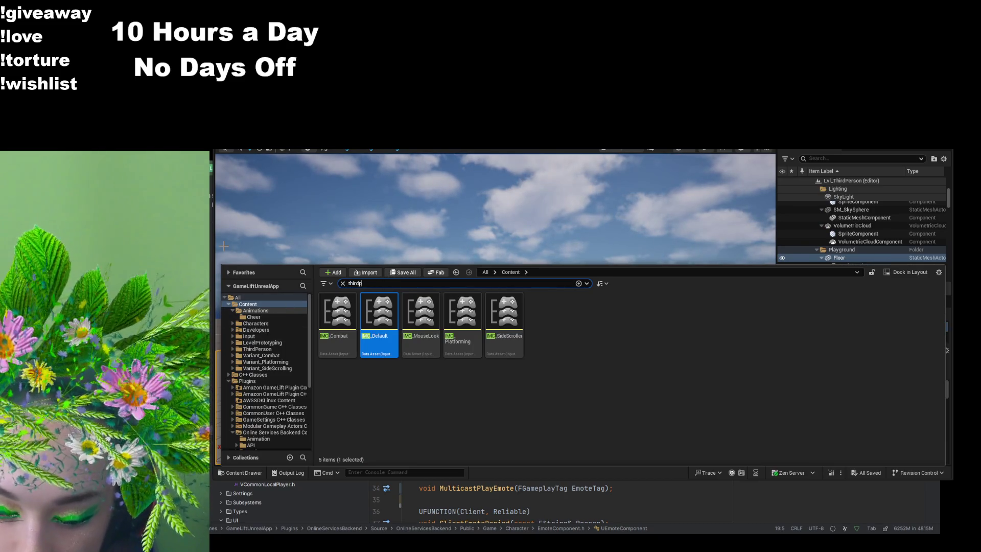
pyautogui.click(351, 306)
pyautogui.doubleClick(351, 307)
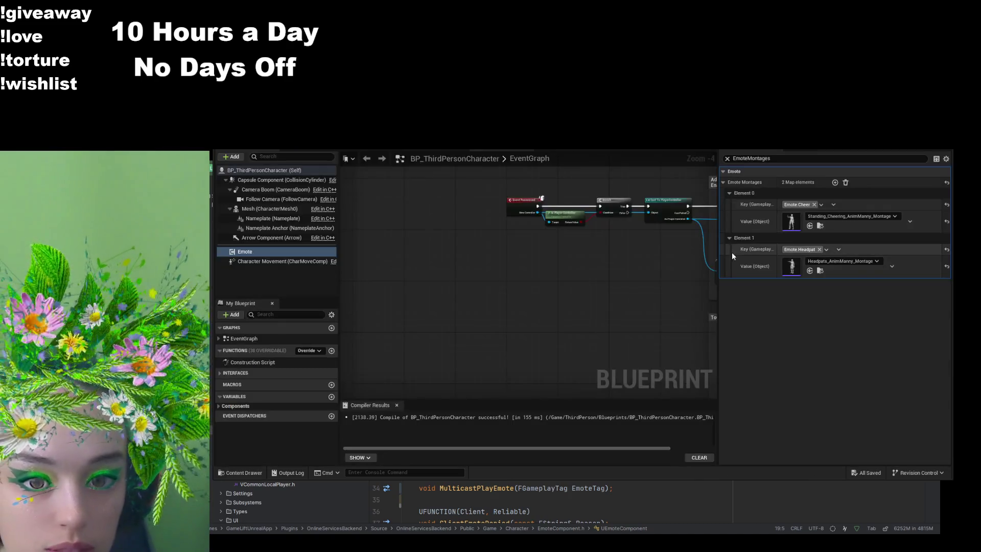
# Step: Select Self and filter Details by 'IA_' to list IA_Jump, IA_Move, IA_Look, IA_MouseLook
pyautogui.click(728, 159)
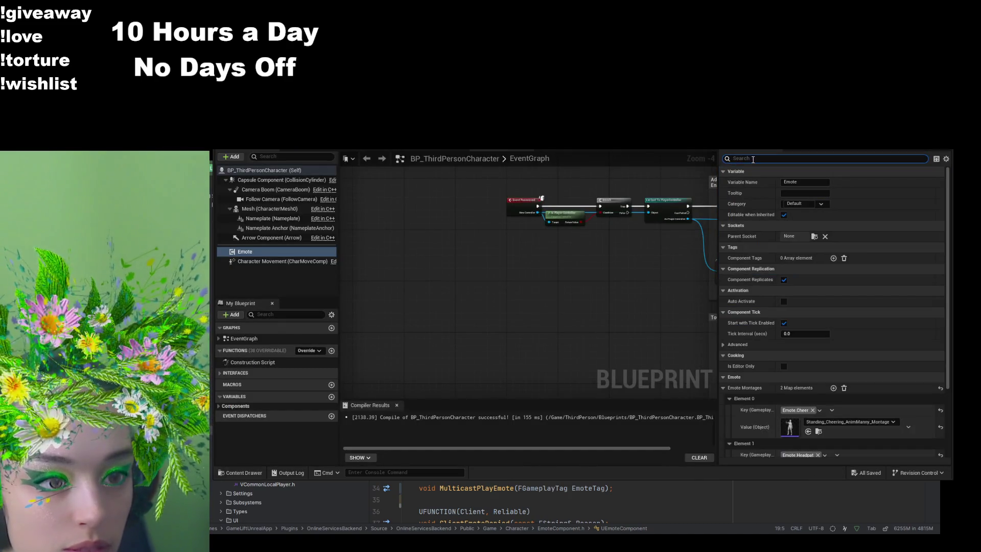
pyautogui.scroll(-1, 794, 288)
pyautogui.scroll(1, 791, 292)
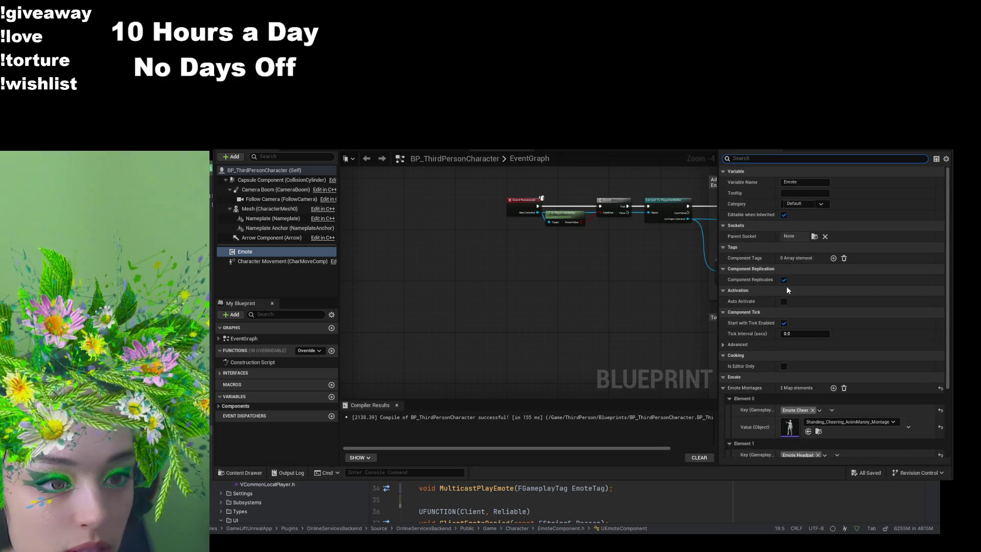
pyautogui.write('i')
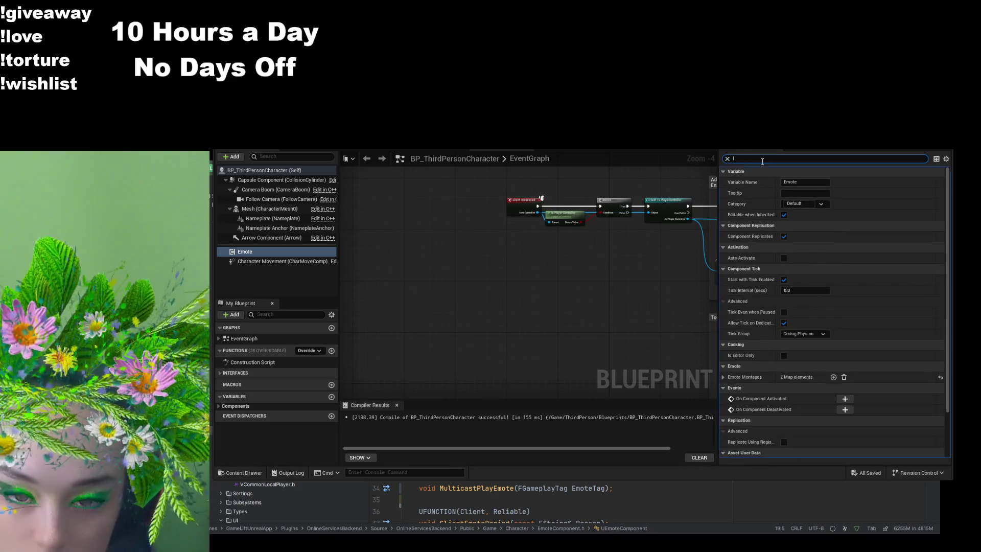
pyautogui.click(308, 169)
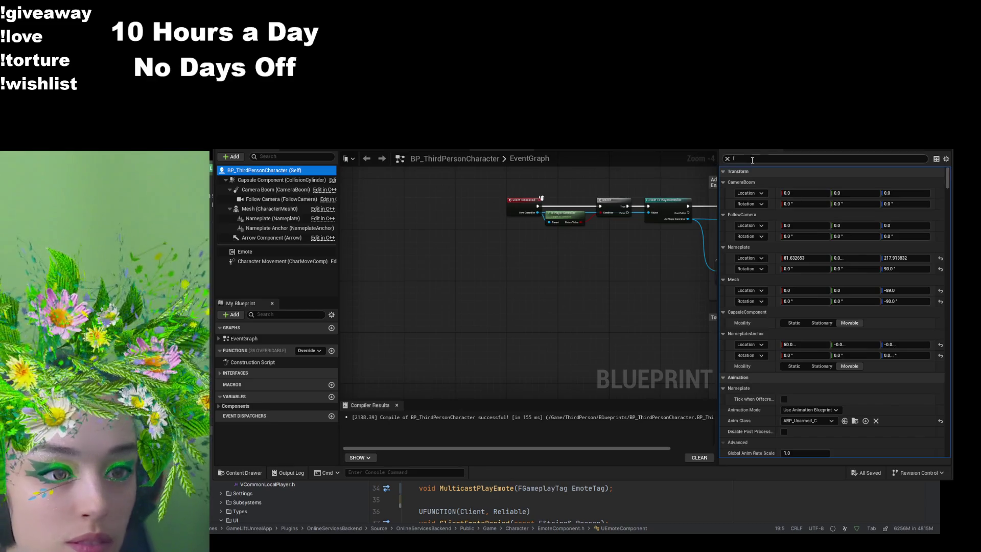
pyautogui.write('IA')
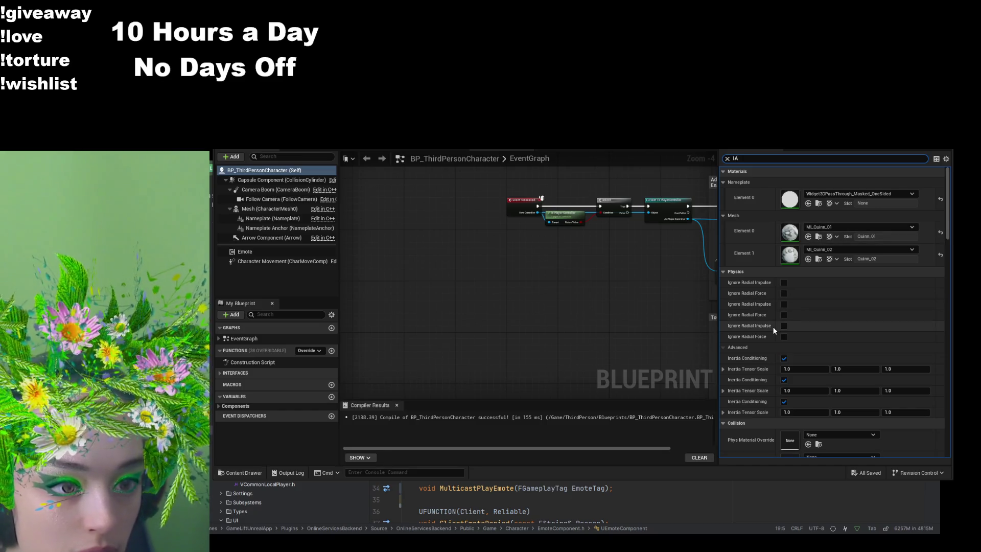
pyautogui.write('_')
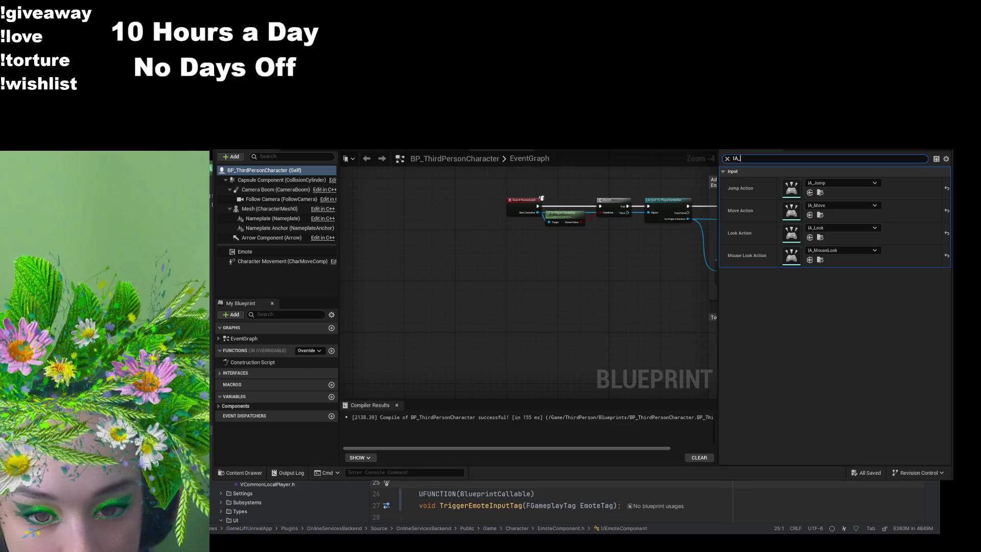
pyautogui.scroll(-10, 276, 504)
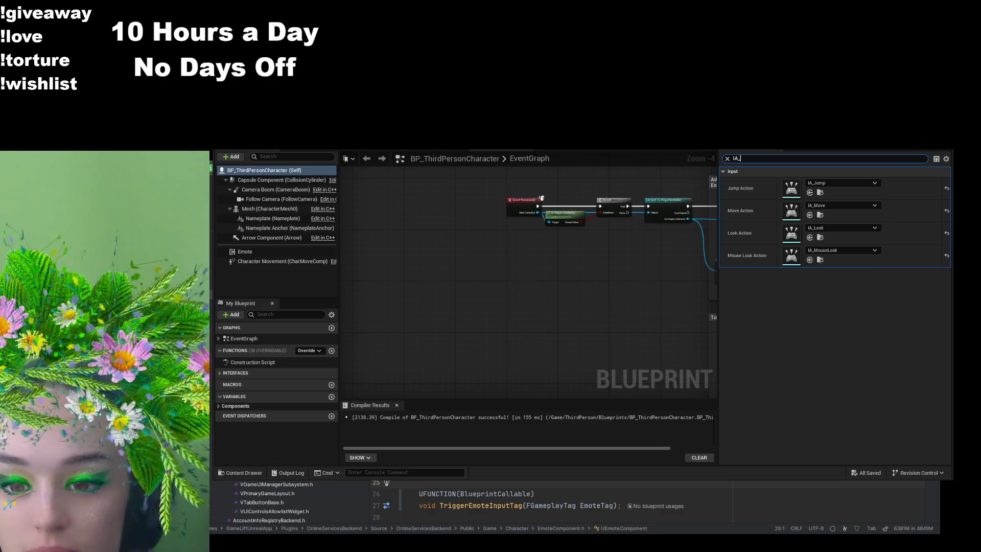
pyautogui.scroll(1, 276, 503)
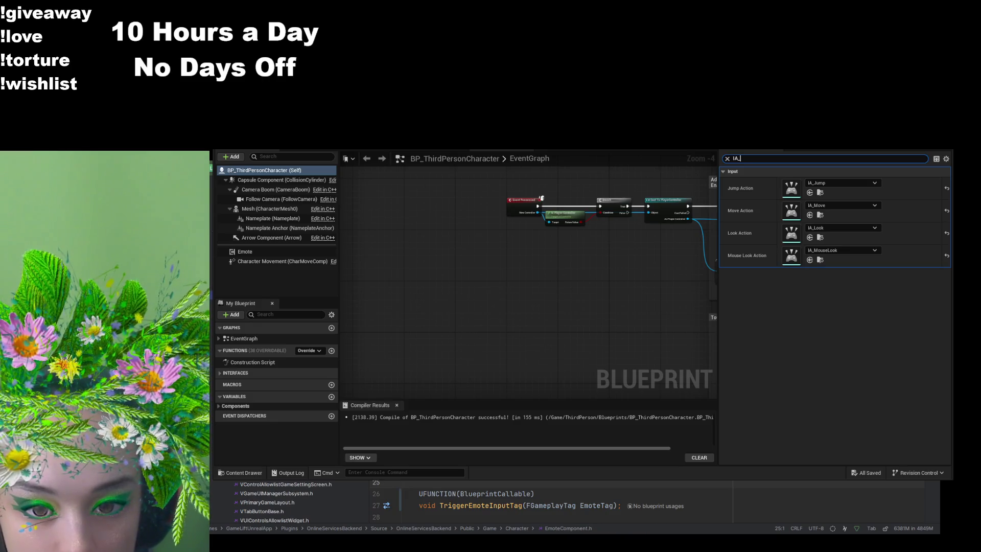
pyautogui.scroll(8, 276, 503)
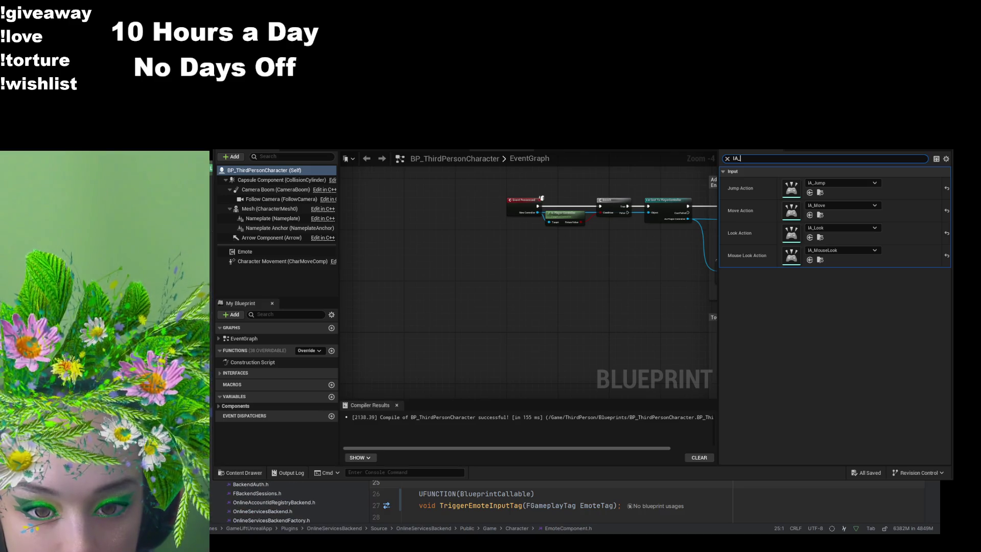
pyautogui.hotkey('ctrl', 'Tab')
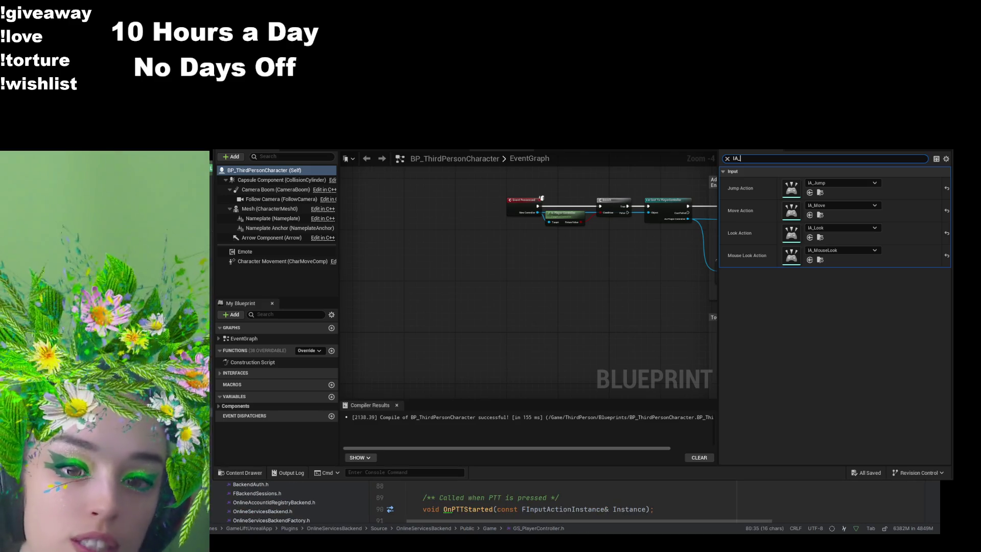
pyautogui.click(256, 472)
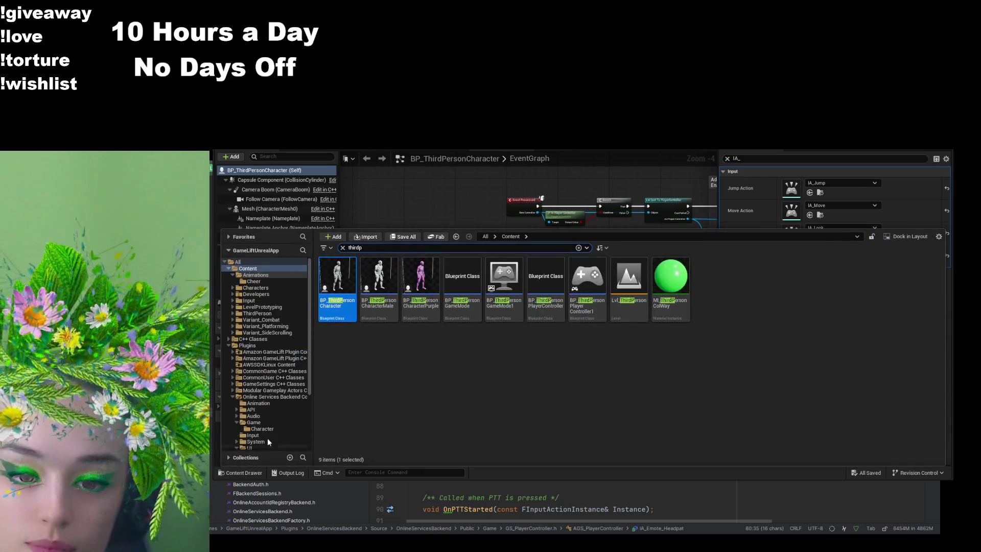
# Step: Navigate to the Online Services Backend Game folder and open BP_OSB_PlayerController
pyautogui.scroll(-5, 261, 407)
pyautogui.click(262, 377)
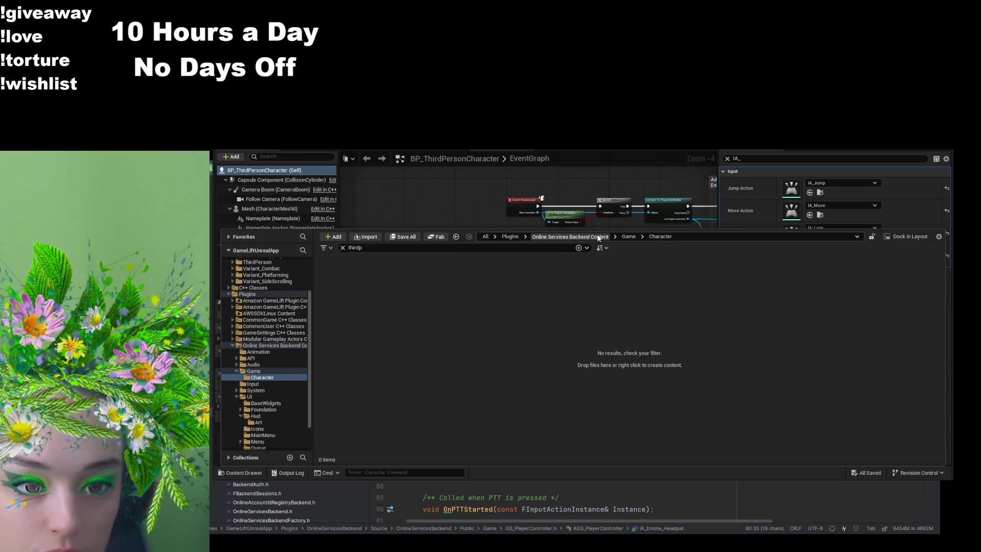
pyautogui.click(597, 236)
pyautogui.click(343, 247)
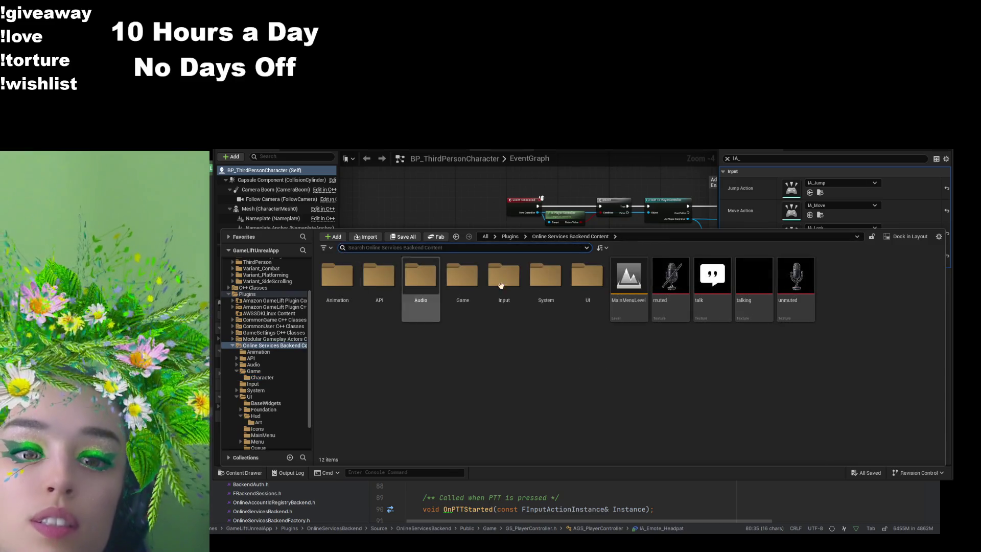
pyautogui.doubleClick(462, 280)
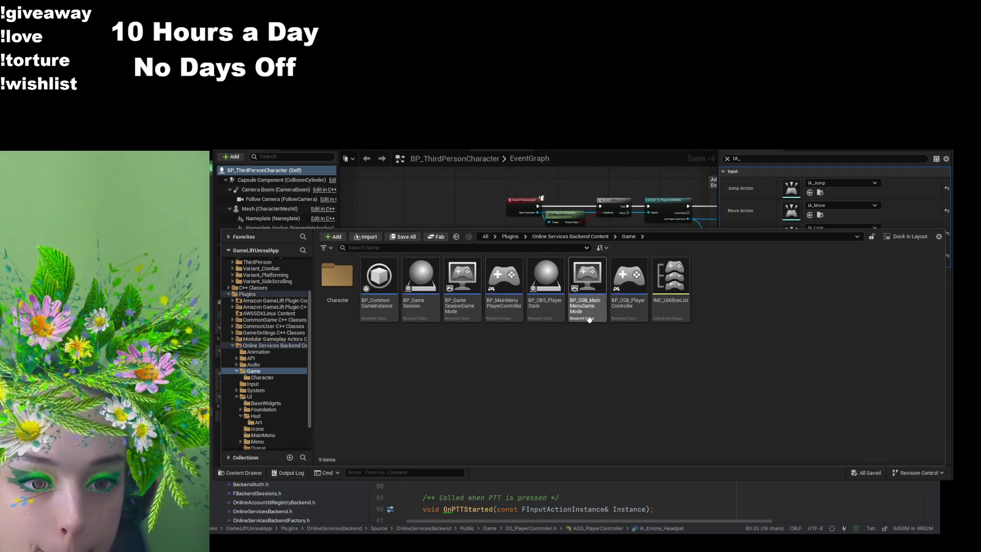
pyautogui.click(628, 318)
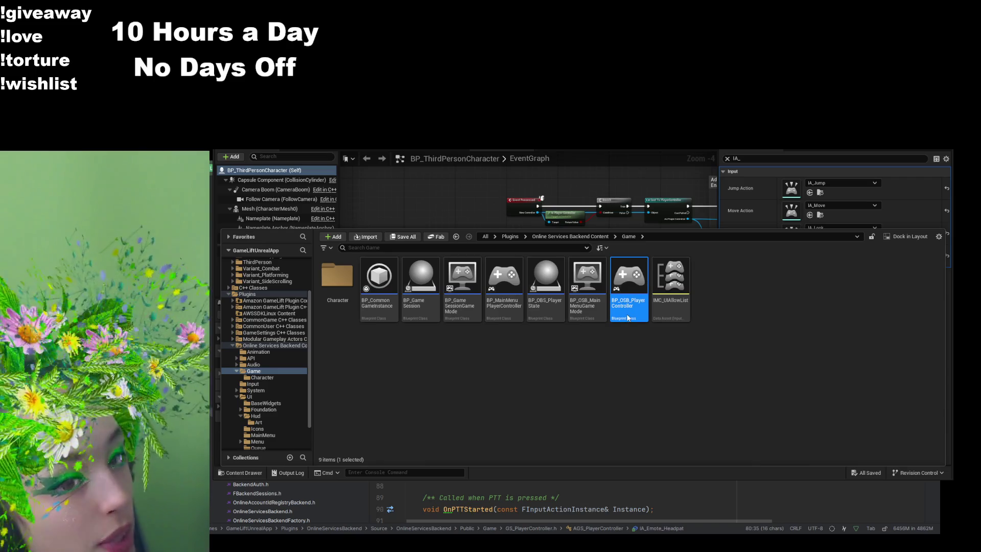
pyautogui.doubleClick(628, 317)
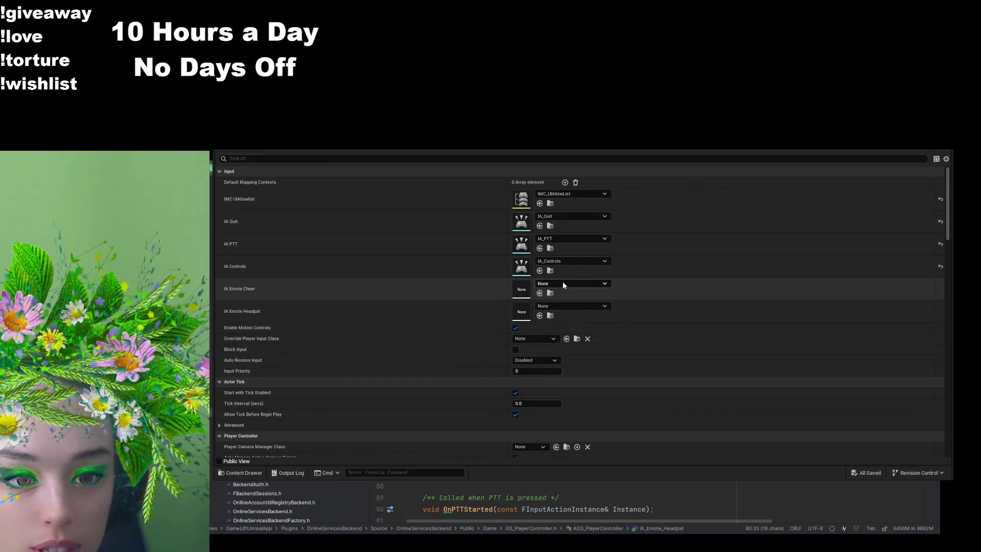
# Step: Paste IA_Emote_Cheer and IA_Emote_Headpat into their emote slots and save the blueprint
pyautogui.hotkey('ctrl', 'v')
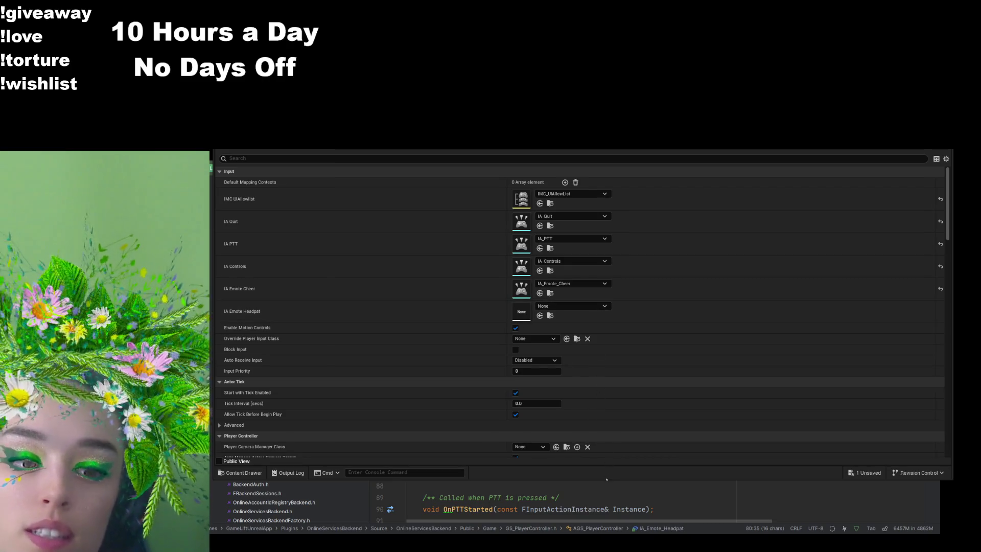
pyautogui.hotkey('ctrl', 'v')
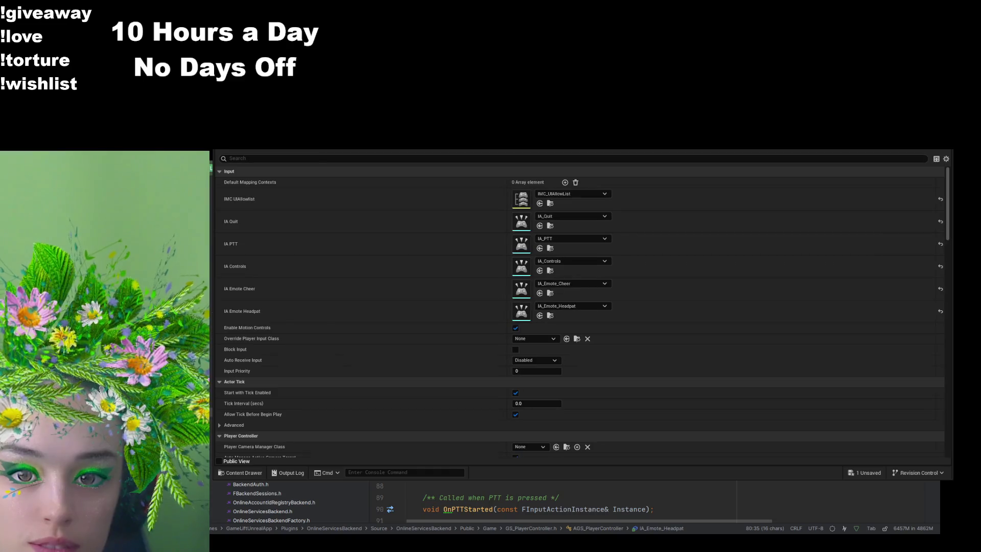
pyautogui.hotkey('ctrl', 's')
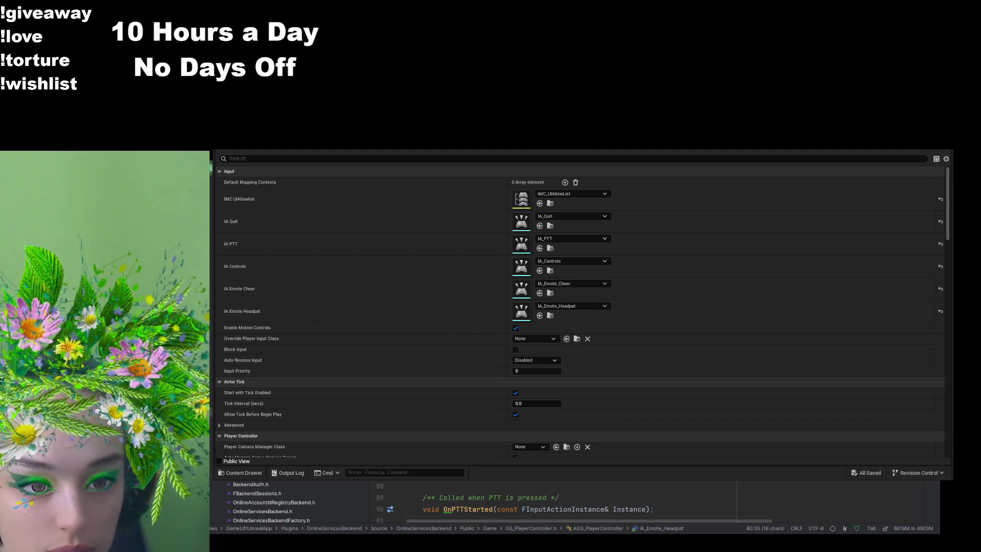
pyautogui.hotkey('alt', 'Tab')
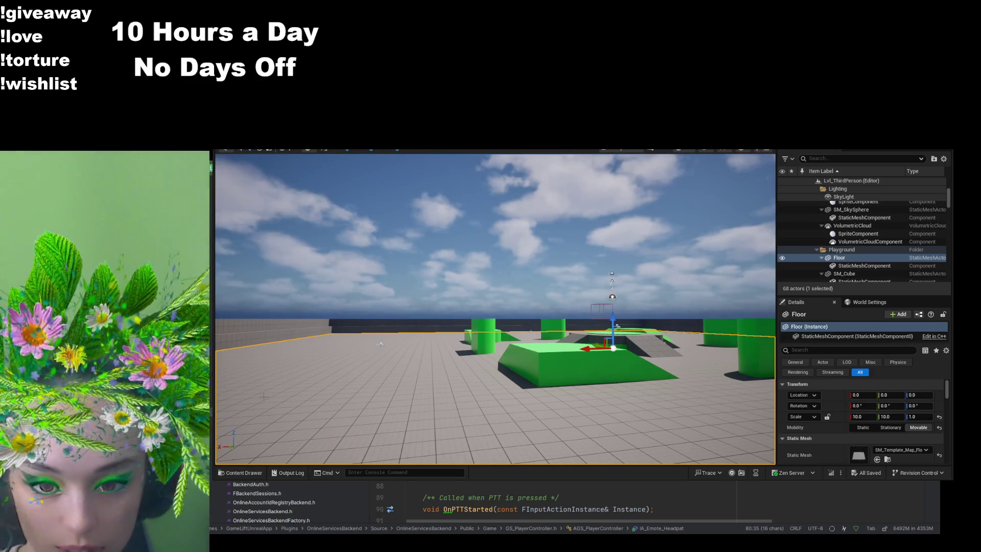
pyautogui.click(256, 471)
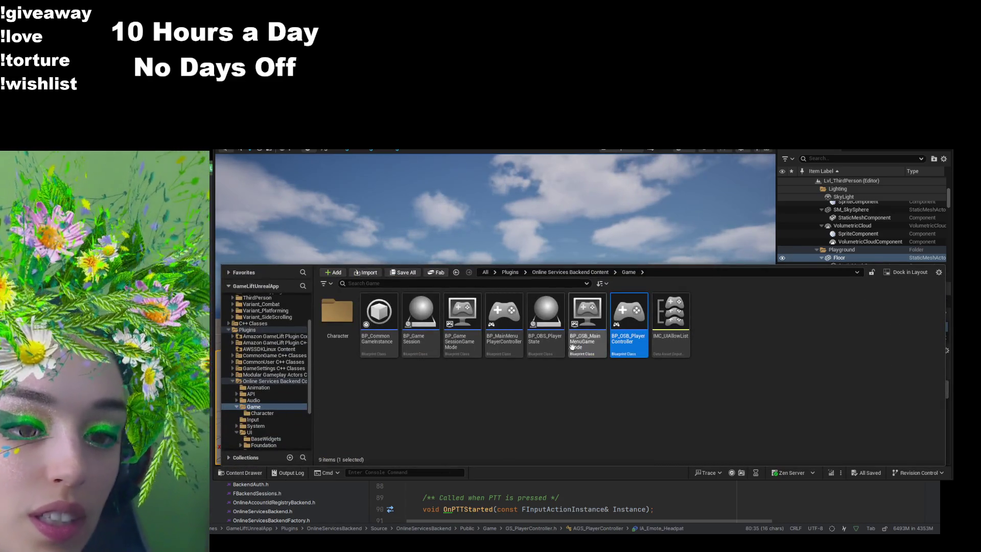
# Step: Open the Standing_Cheering_Anim sequence from the Cheer folder to preview it
pyautogui.scroll(4, 271, 341)
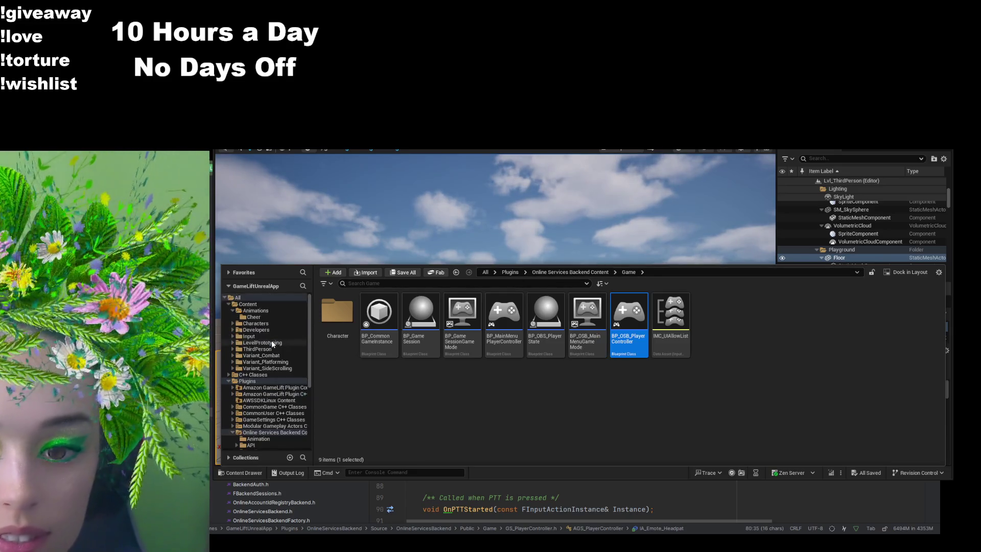
pyautogui.click(254, 317)
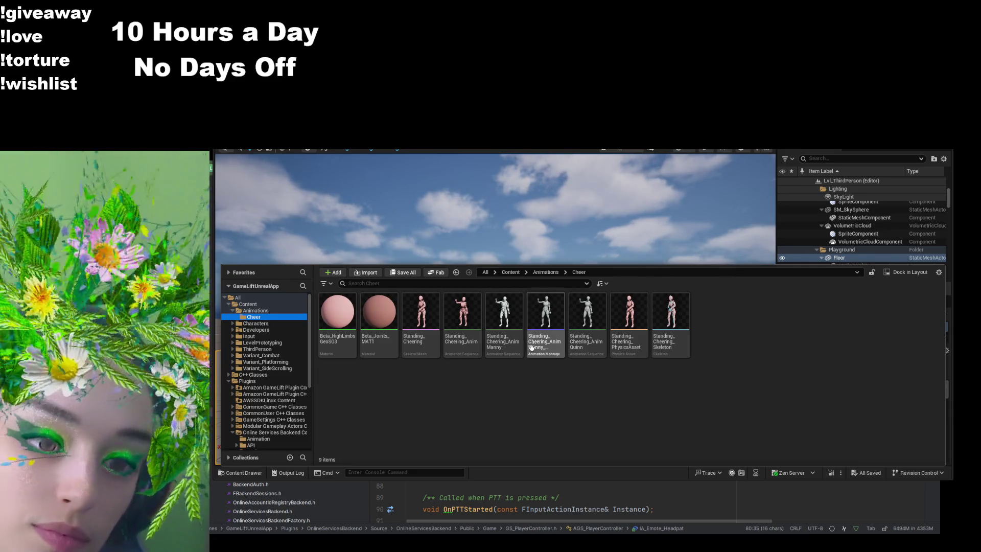
pyautogui.click(471, 356)
pyautogui.doubleClick(471, 355)
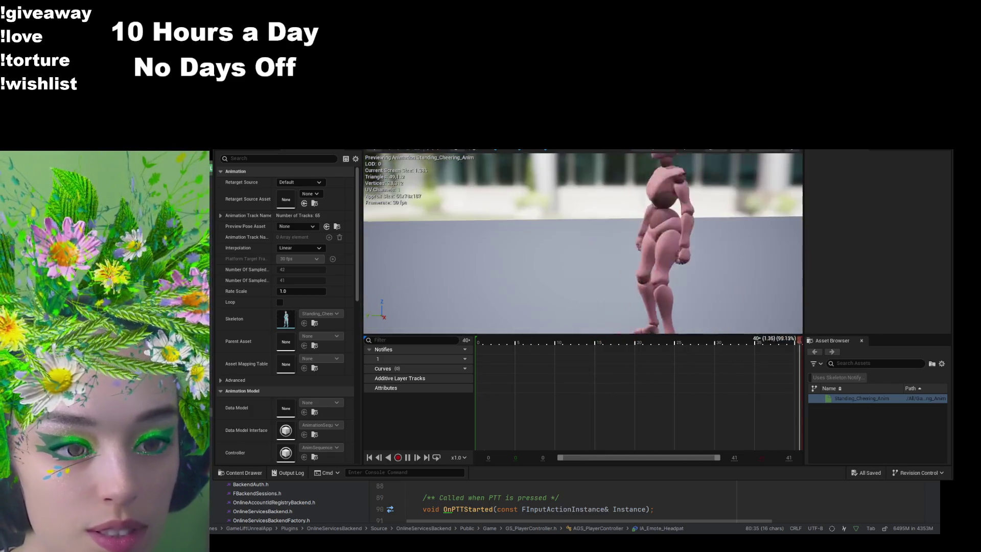
pyautogui.click(322, 148)
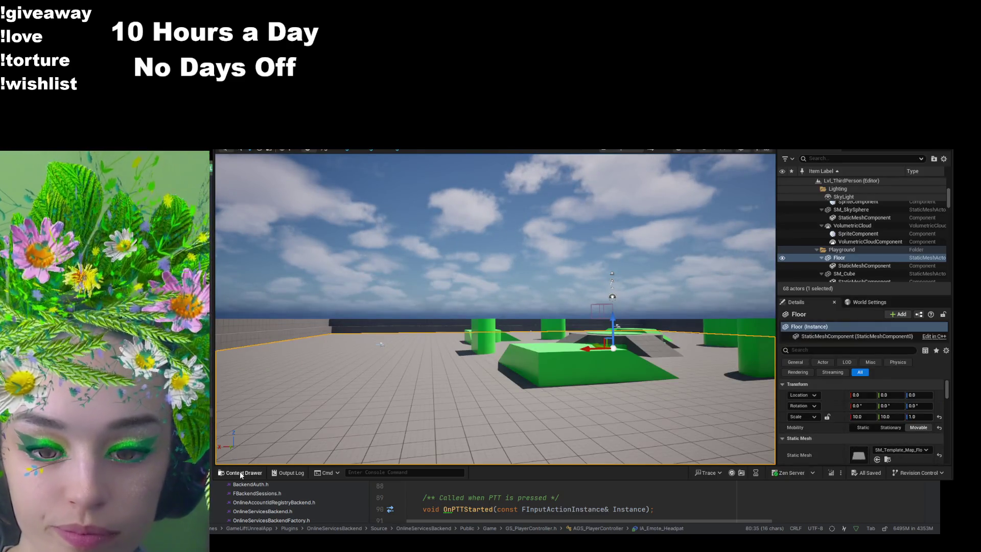
# Step: Preview the Manny cheering sequence and montage, then switch to the Quinn cheering sequence
pyautogui.click(240, 473)
pyautogui.doubleClick(503, 320)
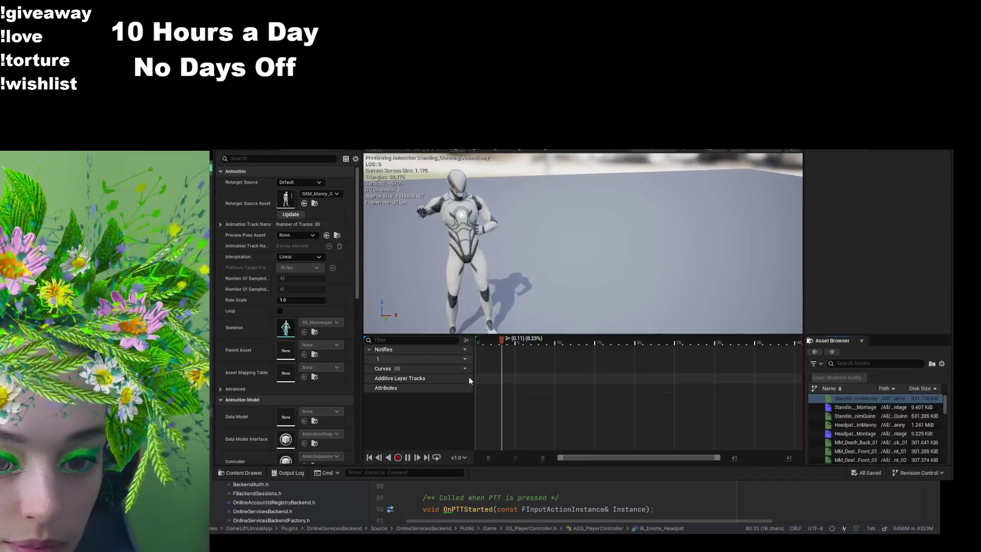
pyautogui.moveTo(552, 311); pyautogui.dragTo(506, 301)
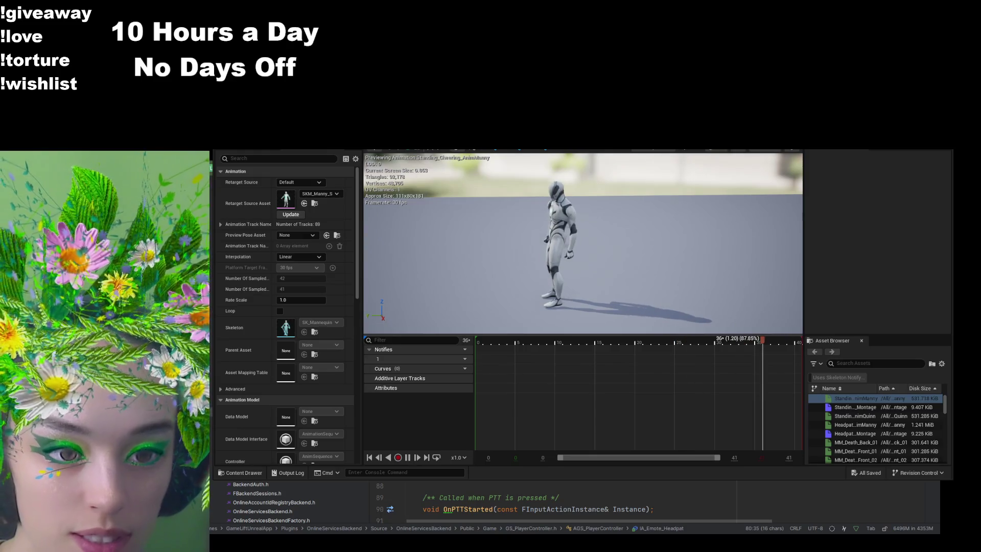
pyautogui.hotkey('ctrl', 'space')
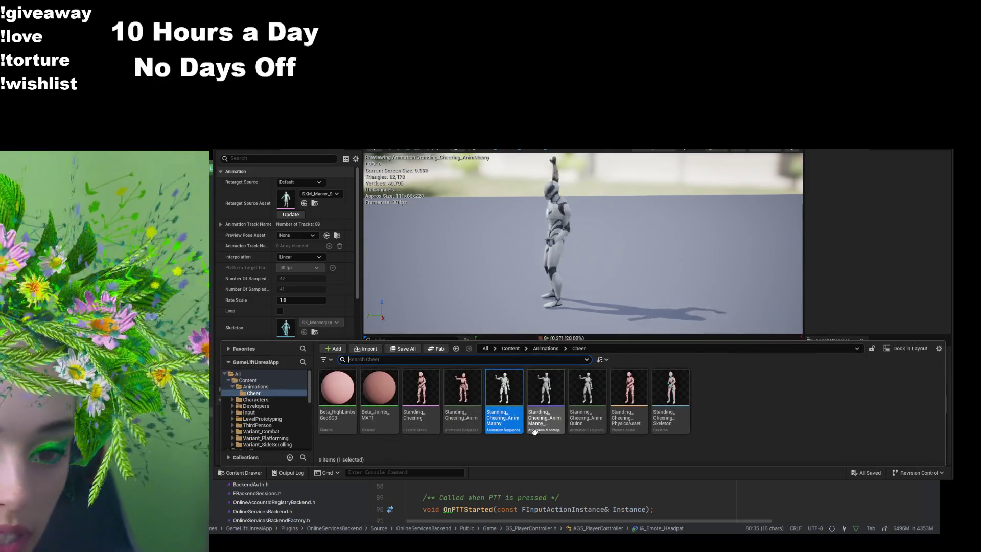
pyautogui.doubleClick(539, 424)
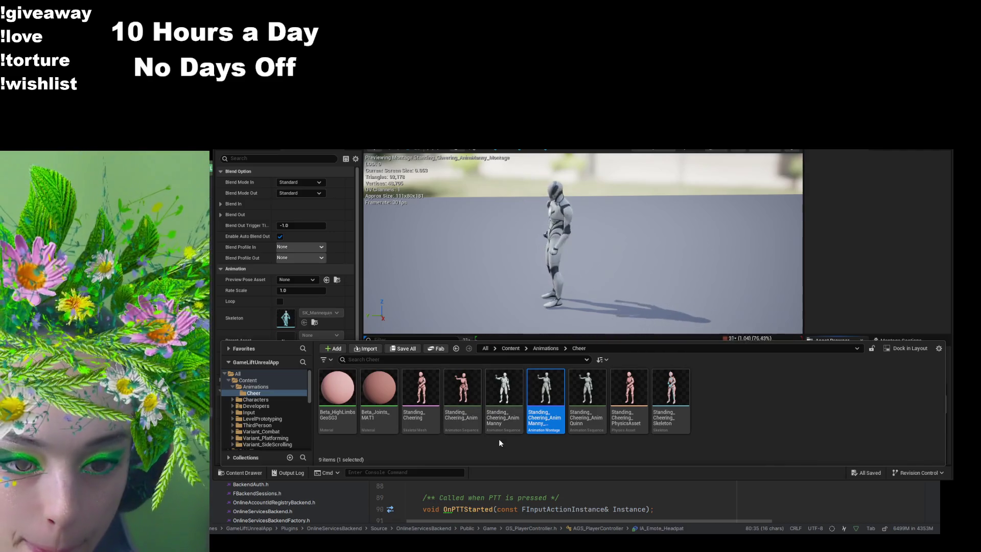
pyautogui.click(499, 420)
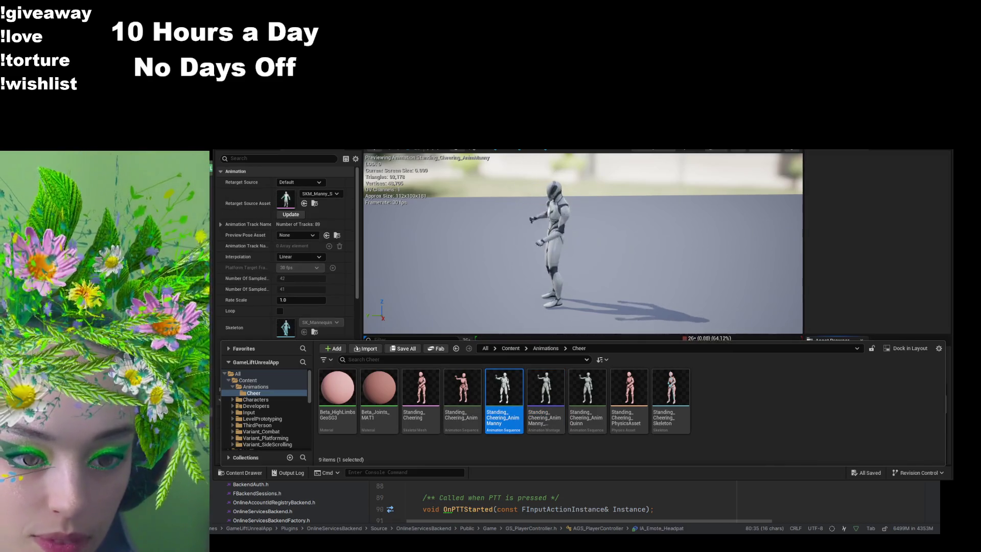
pyautogui.click(594, 427)
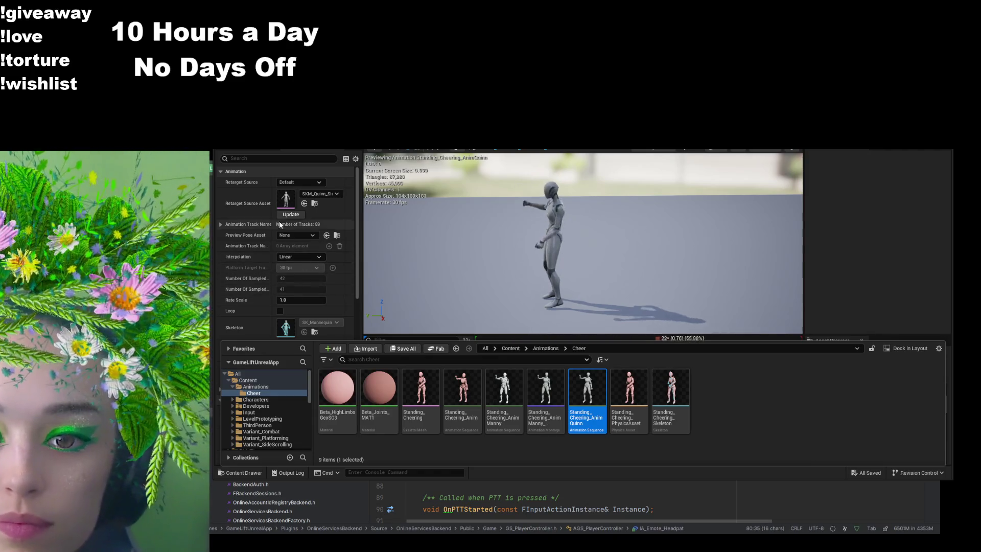
pyautogui.click(250, 158)
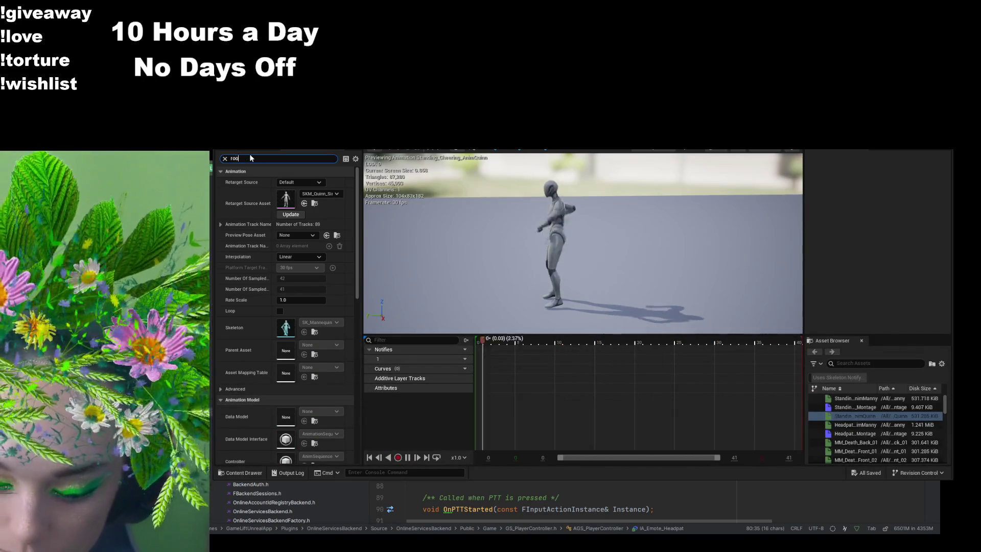
# Step: Filter properties by 'root' and set Root Motion Root Lock to Zero, then clear the filter
pyautogui.write('root')
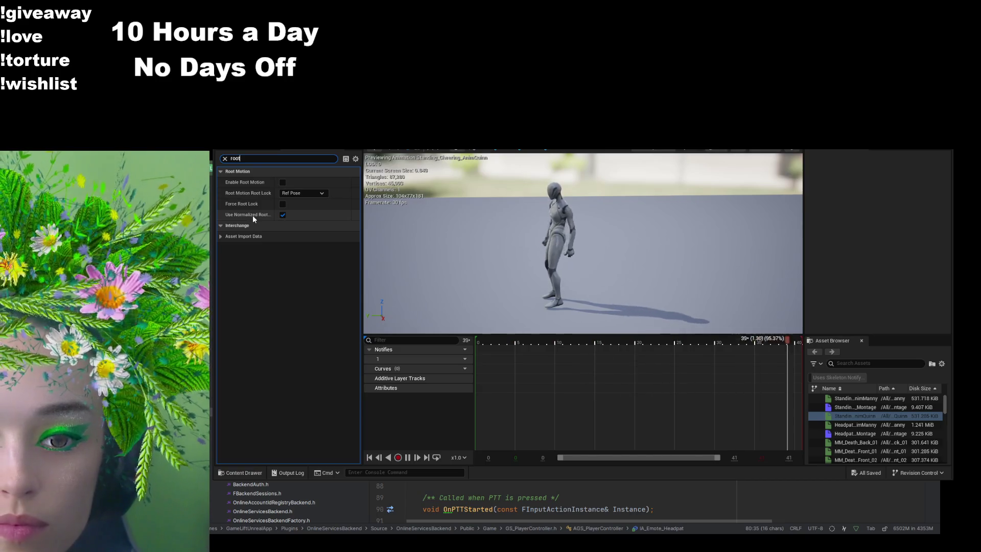
pyautogui.moveTo(362, 272); pyautogui.dragTo(434, 271)
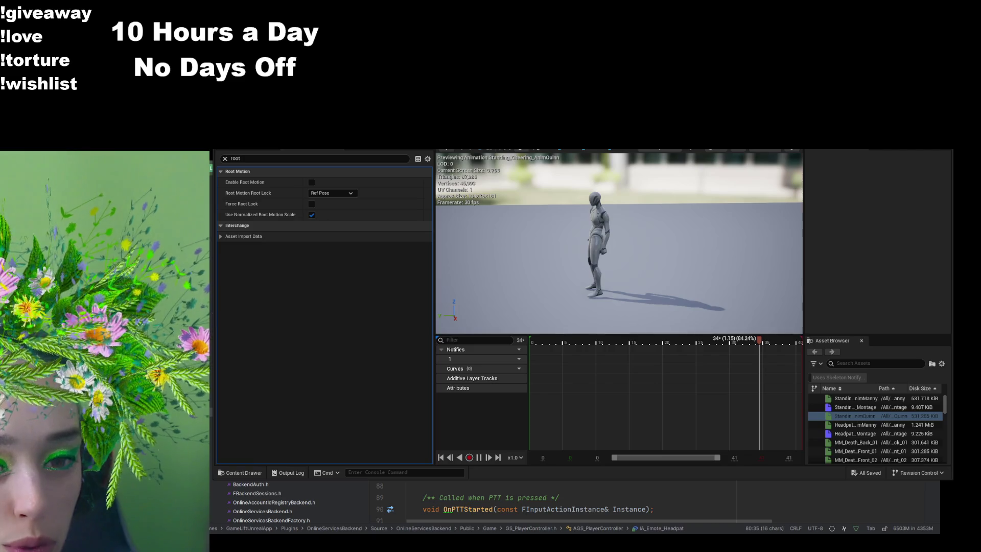
pyautogui.click(386, 363)
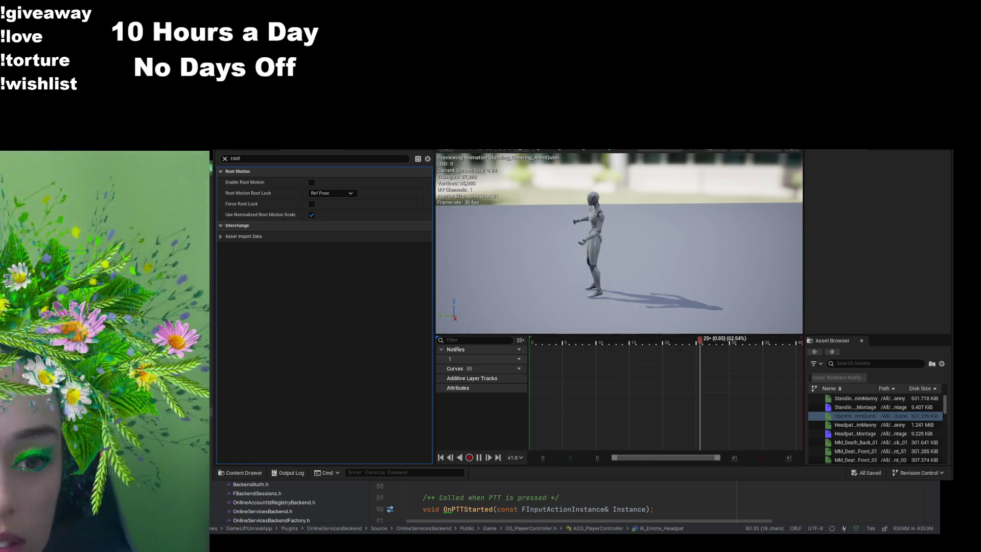
pyautogui.click(331, 192)
pyautogui.click(323, 209)
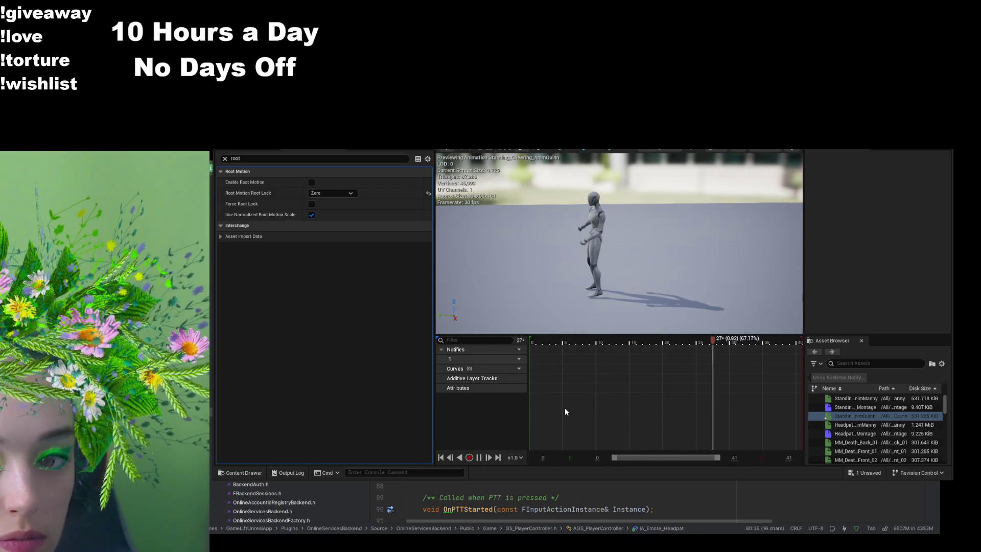
pyautogui.click(224, 159)
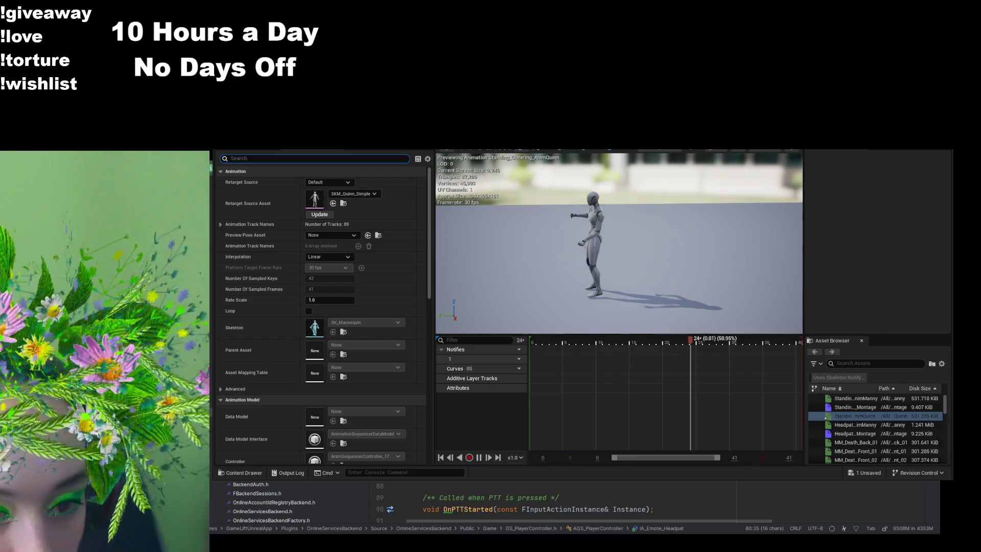
# Step: Scrub the Quinn cheer animation preview, then show the nine assets in the Cheer folder
pyautogui.click(770, 194)
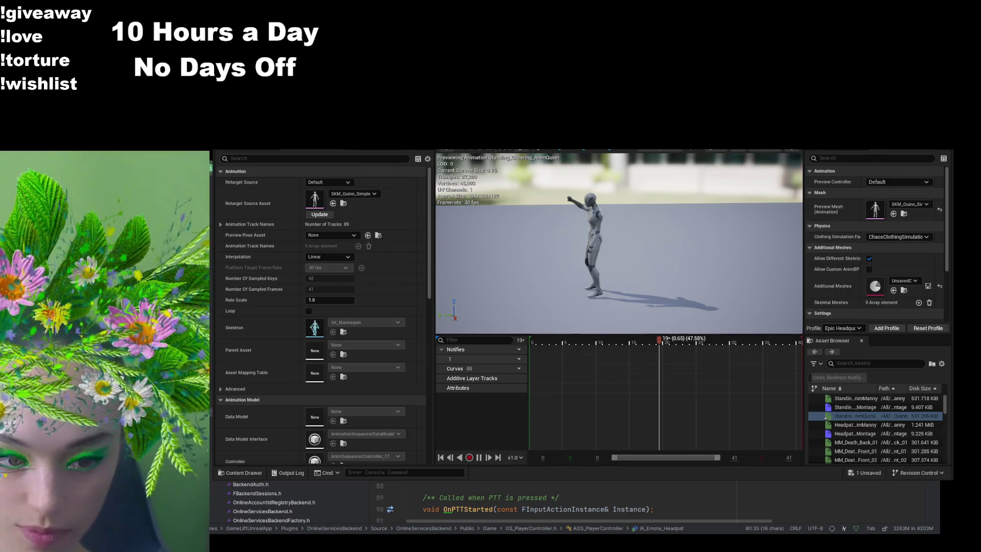
pyautogui.click(684, 342)
pyautogui.click(613, 342)
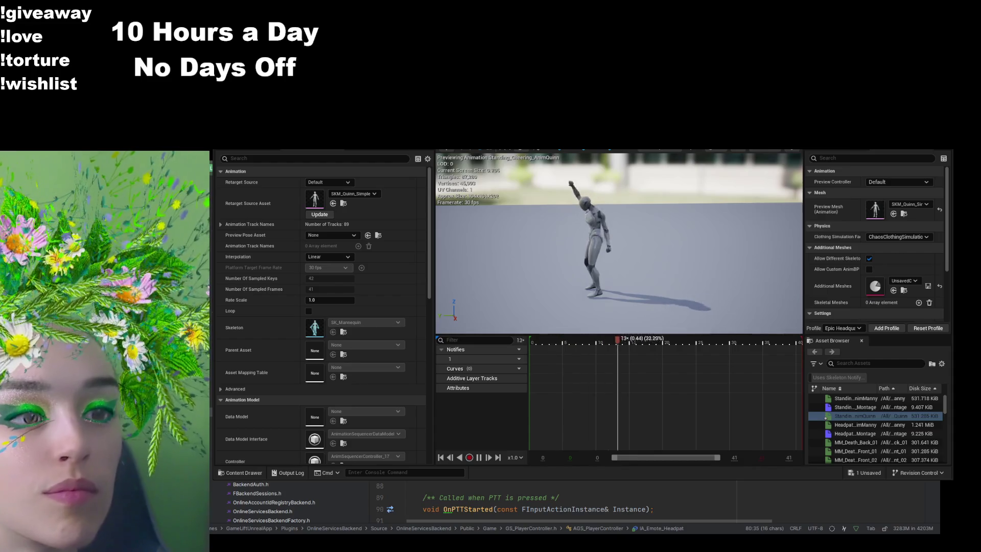
pyautogui.click(238, 473)
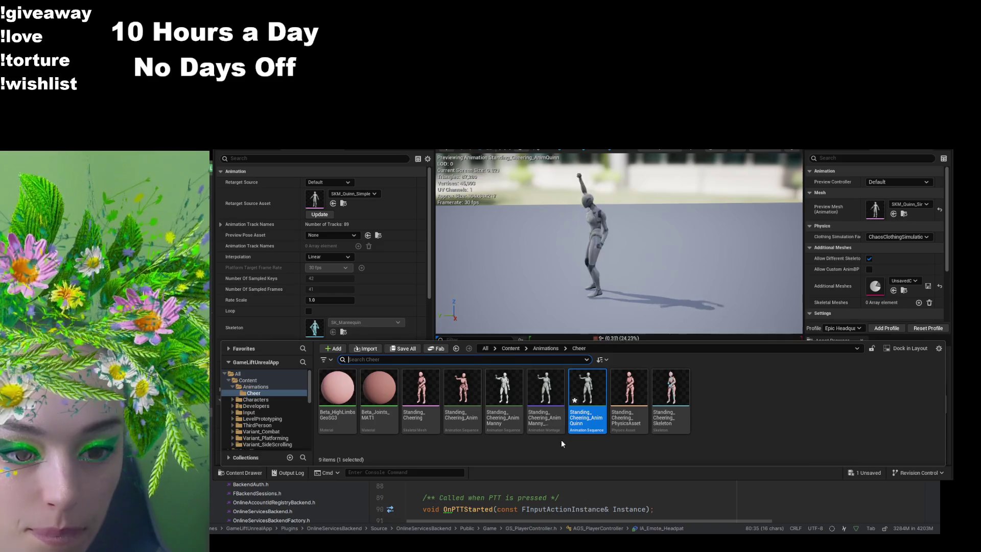
# Step: Check the Manny cheering montage details for 'root' settings, then reopen Standing_Cheering_AnimQuinn
pyautogui.doubleClick(546, 391)
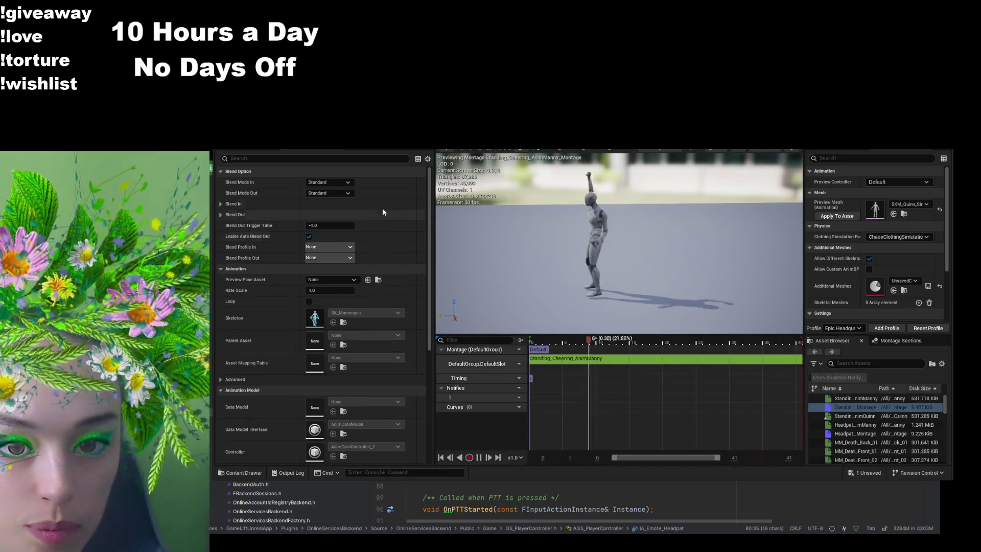
pyautogui.click(322, 160)
pyautogui.write('root')
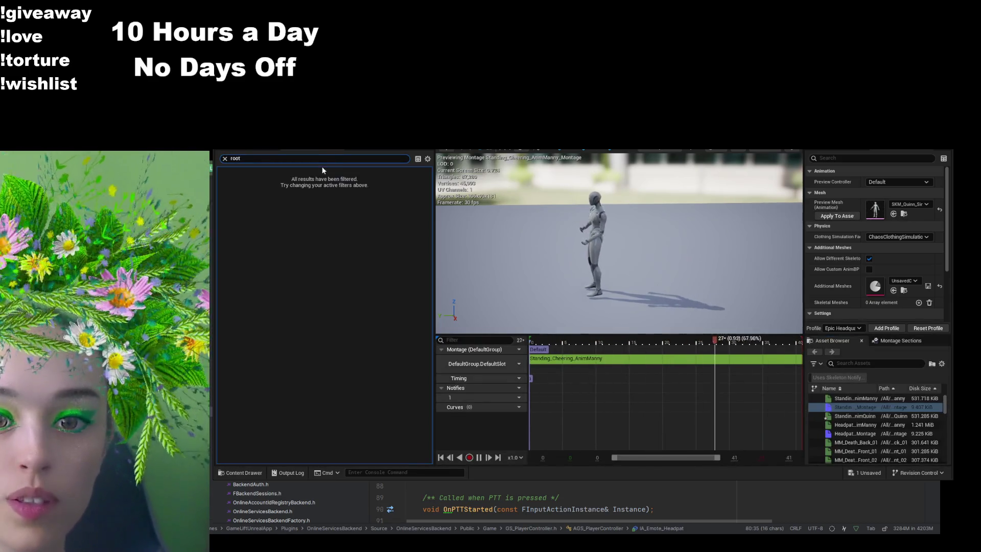
pyautogui.click(225, 158)
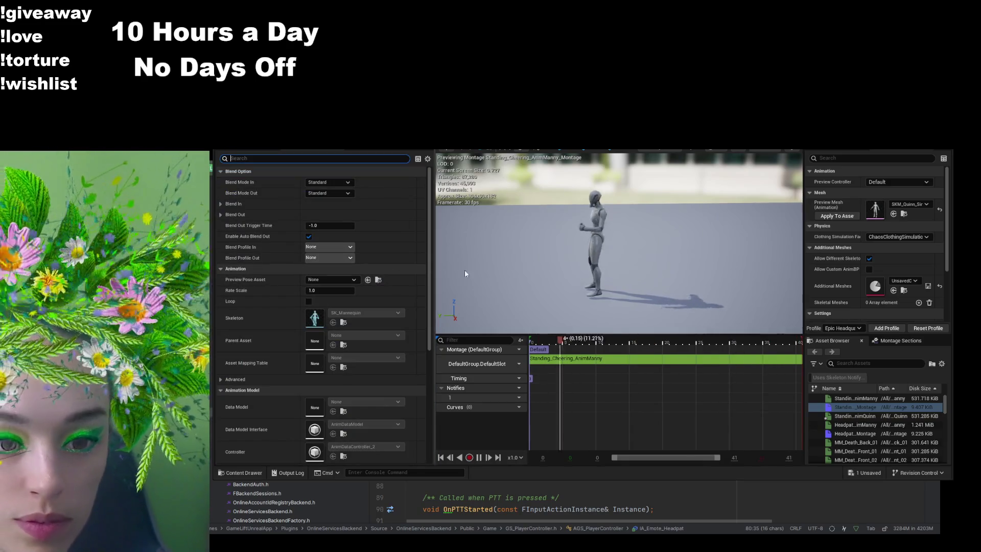
pyautogui.click(553, 356)
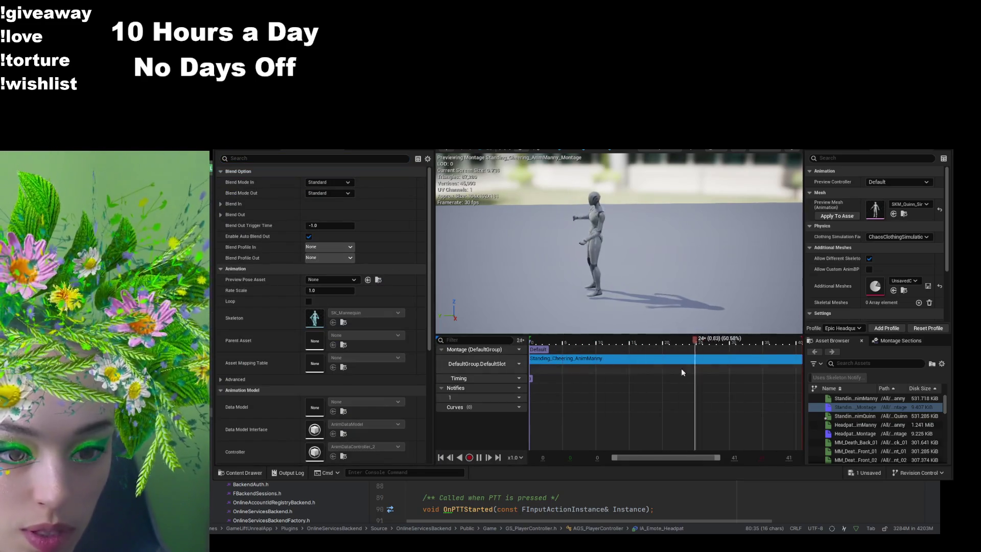
pyautogui.click(693, 398)
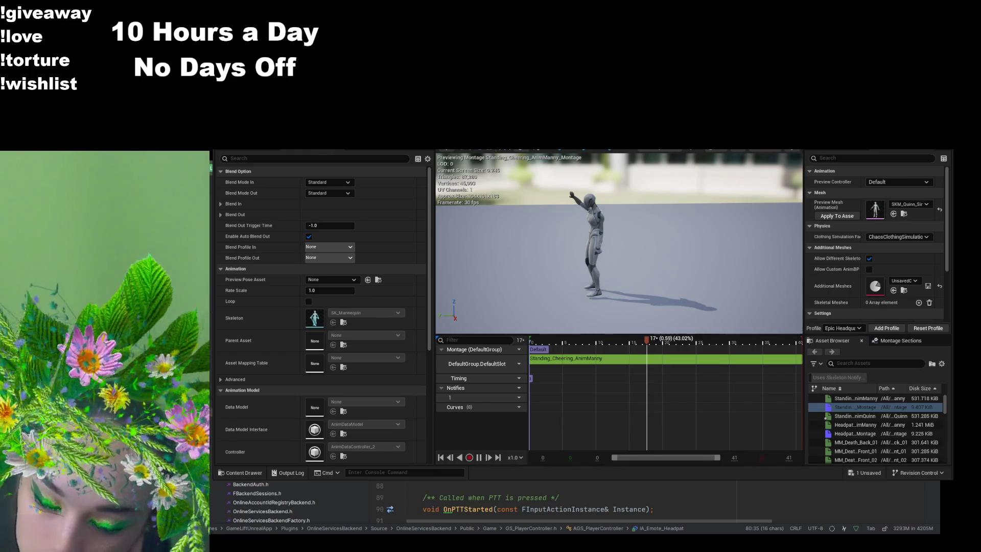
pyautogui.doubleClick(825, 416)
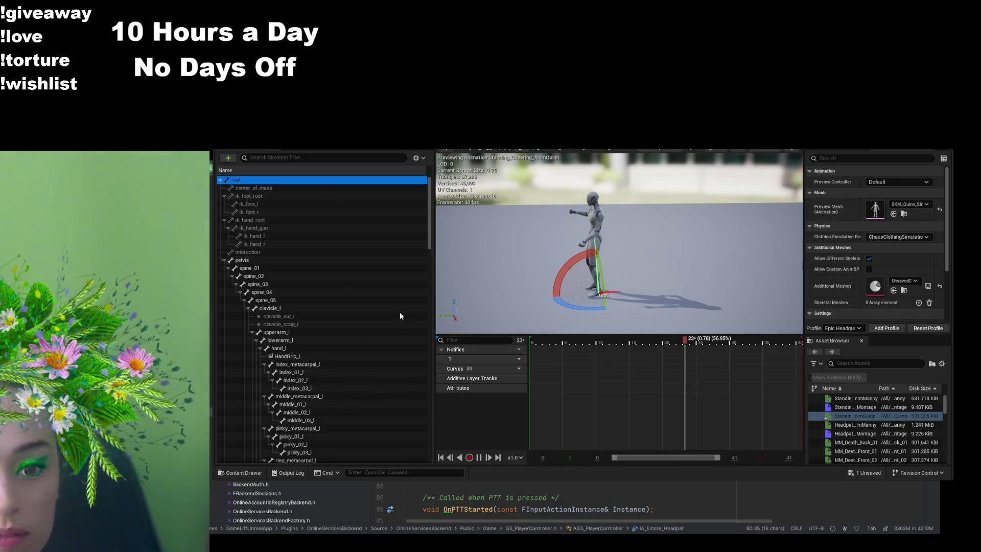
# Step: Enable Force Root Lock on Standing_Cheering_AnimQuinn after comparing it off and on, then save
pyautogui.click(301, 158)
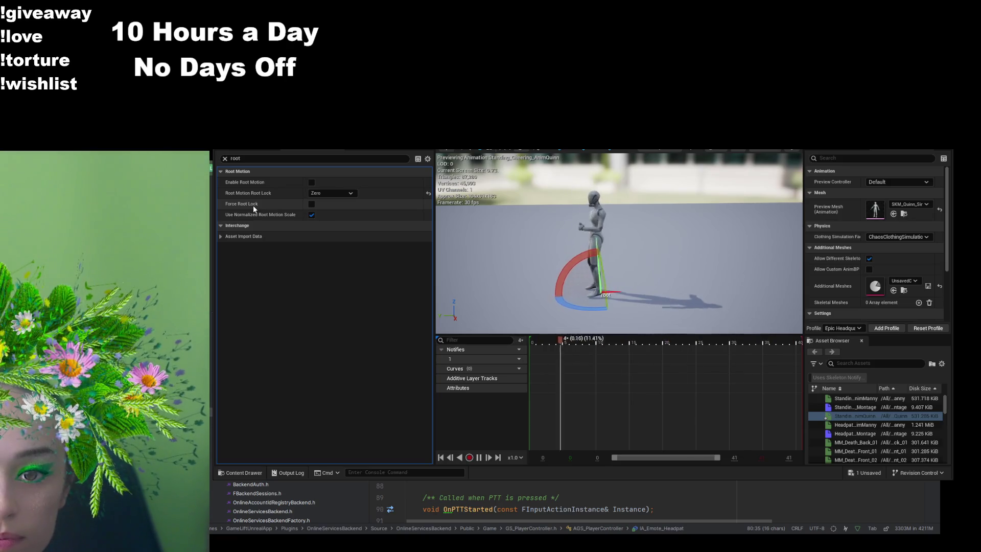
pyautogui.click(312, 204)
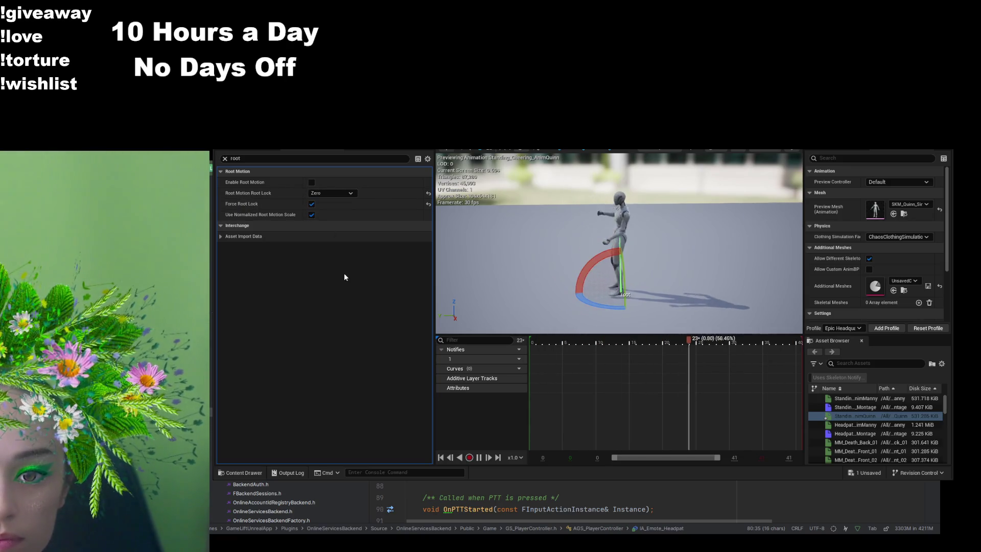
pyautogui.moveTo(652, 286); pyautogui.dragTo(613, 286)
pyautogui.scroll(3, 613, 246)
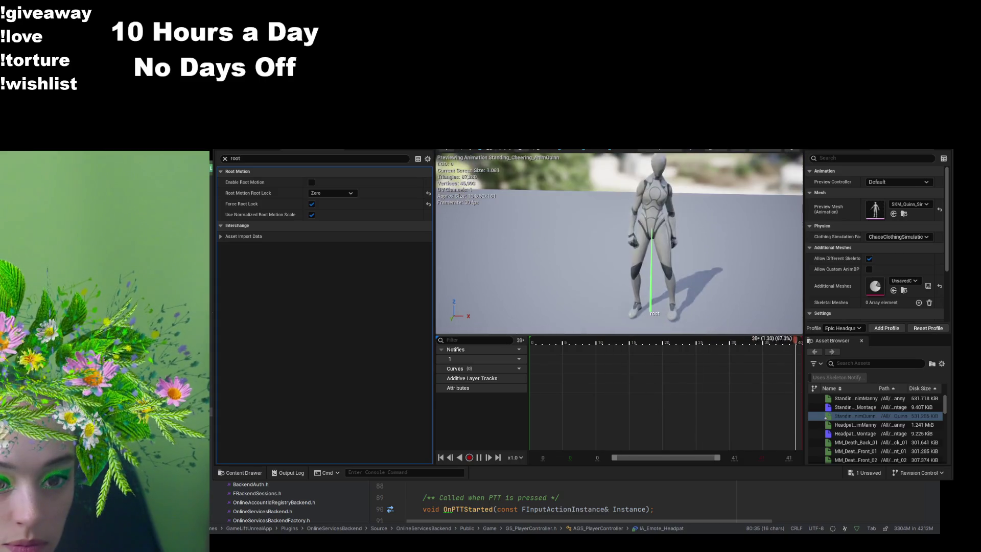
pyautogui.click(312, 204)
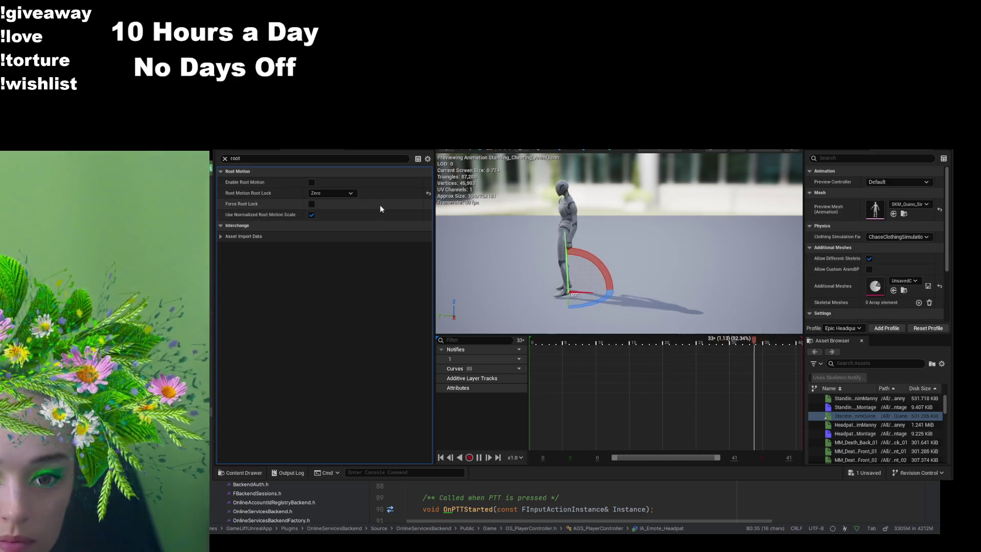
pyautogui.click(311, 204)
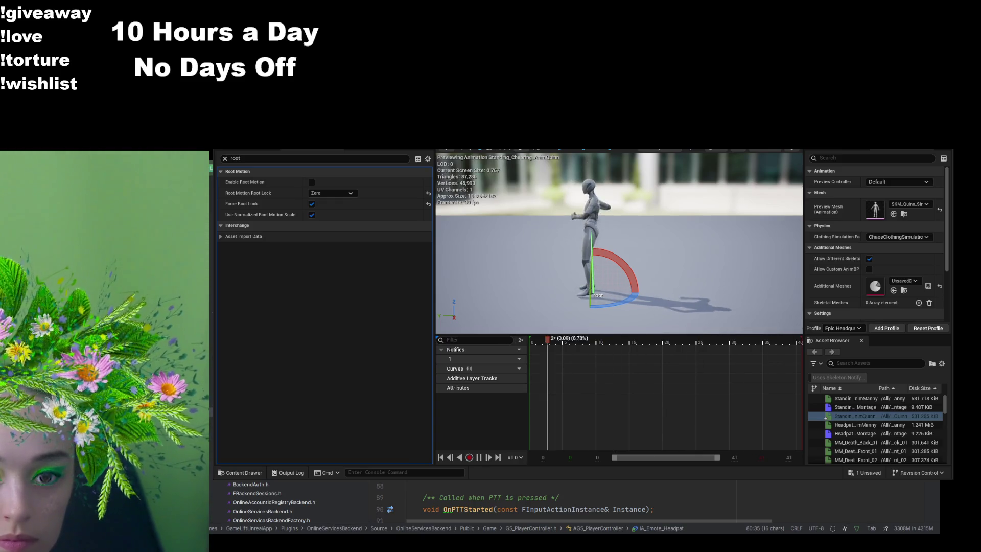
pyautogui.hotkey('ctrl', 'space')
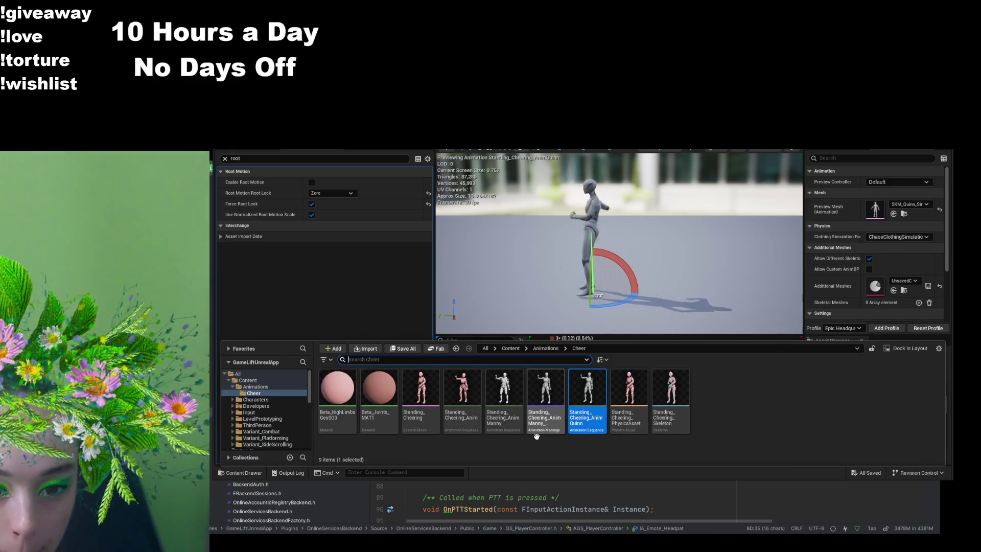
# Step: Enable and save Force Root Lock on Standing_Cheering_AnimManny, then return to BP_ThirdPersonCharacter
pyautogui.doubleClick(505, 409)
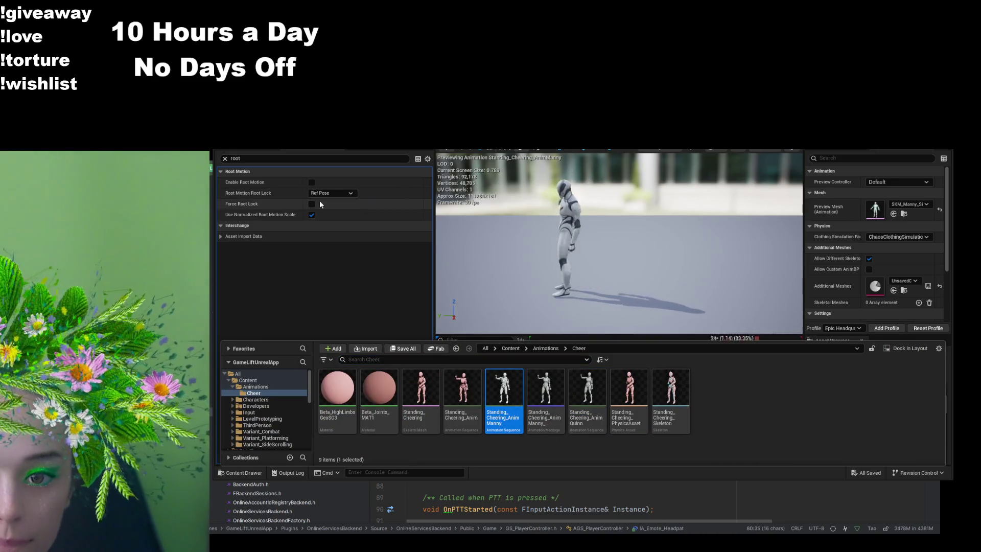
pyautogui.click(311, 204)
pyautogui.hotkey('ctrl', 's')
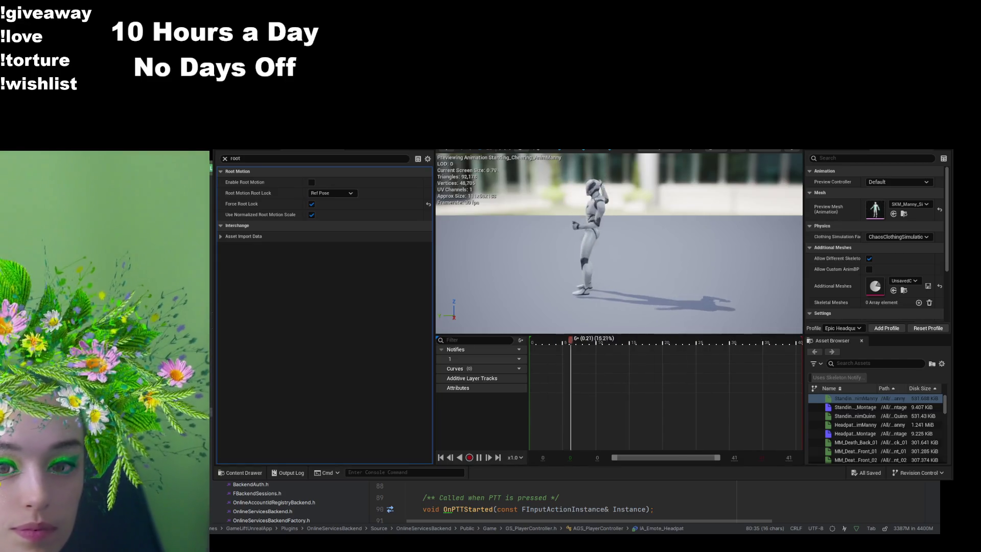
pyautogui.click(547, 154)
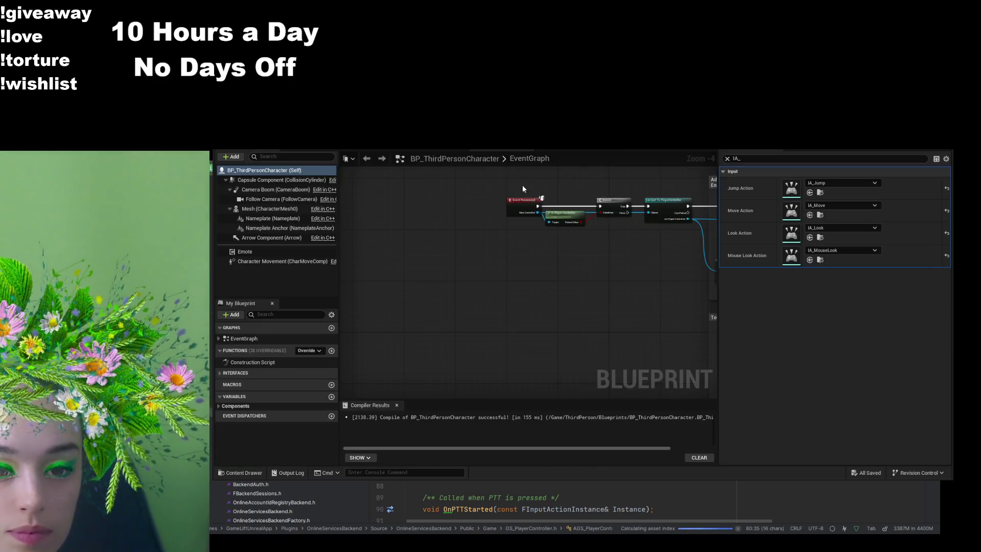